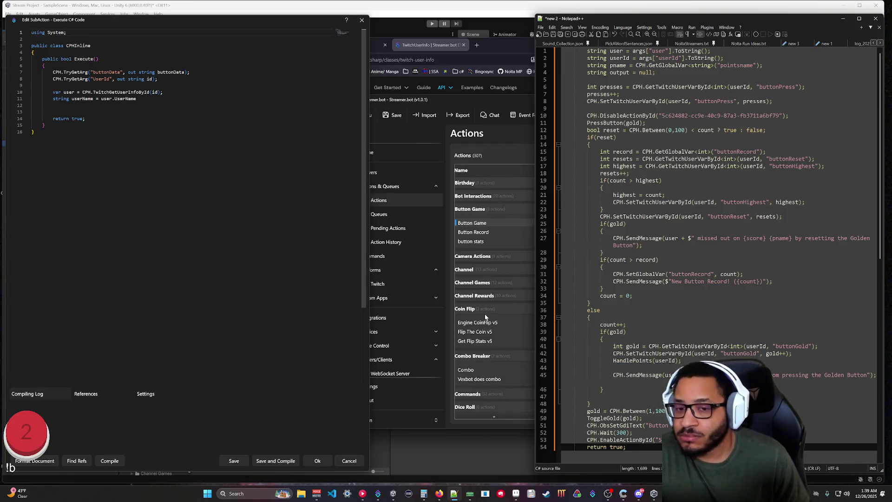
Step: Copy the ButtonData class from Rider's ButtonData.cs and paste it below the CPHInline class
{"action": "key", "text": "alt+Tab"}
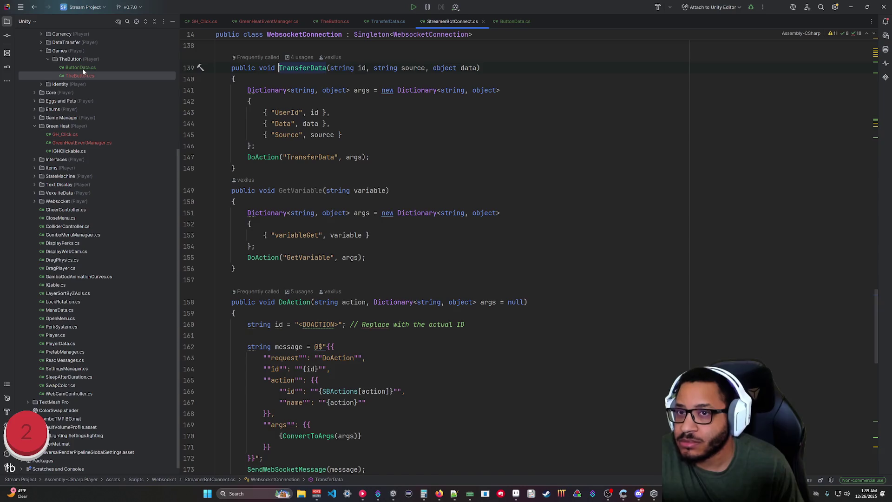
{"action": "left_click", "coordinate": [523, 21]}
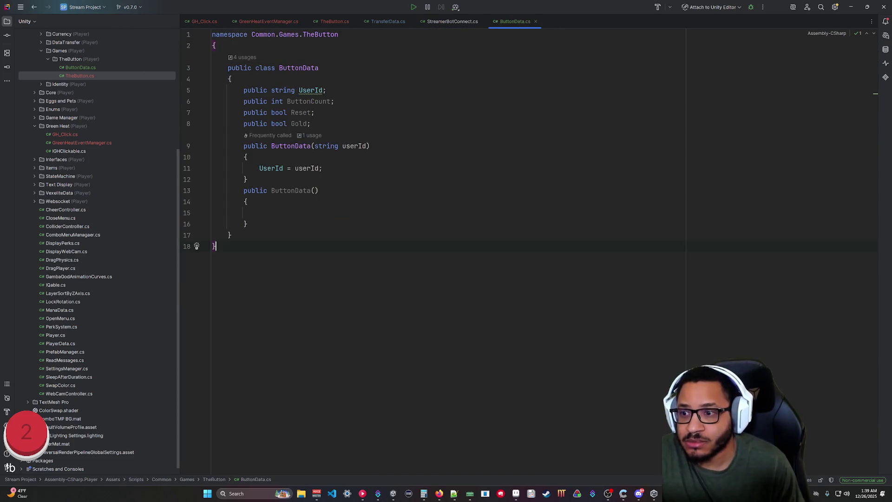
{"action": "mouse_move", "coordinate": [233, 235]}
{"action": "left_mouse_down"}
{"action": "mouse_move", "coordinate": [228, 132]}
{"action": "mouse_move", "coordinate": [213, 75]}
{"action": "left_mouse_up"}
{"action": "key", "text": "ctrl+c"}
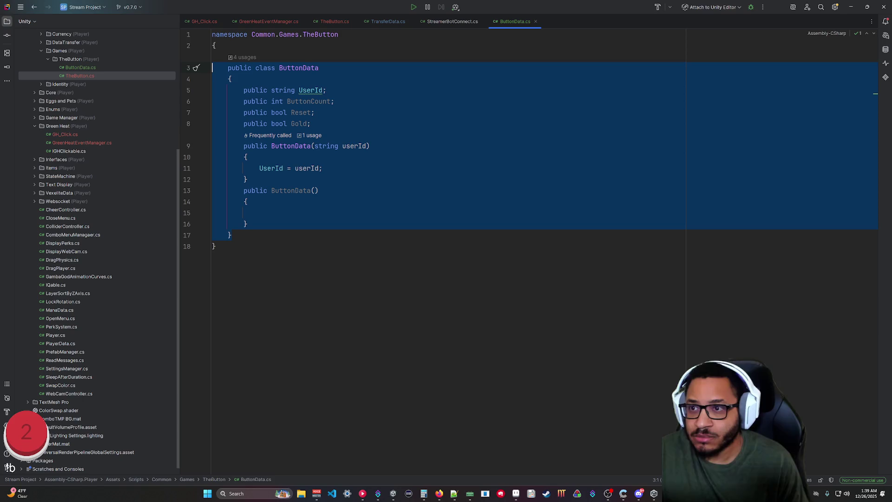
{"action": "left_click", "coordinate": [853, 8]}
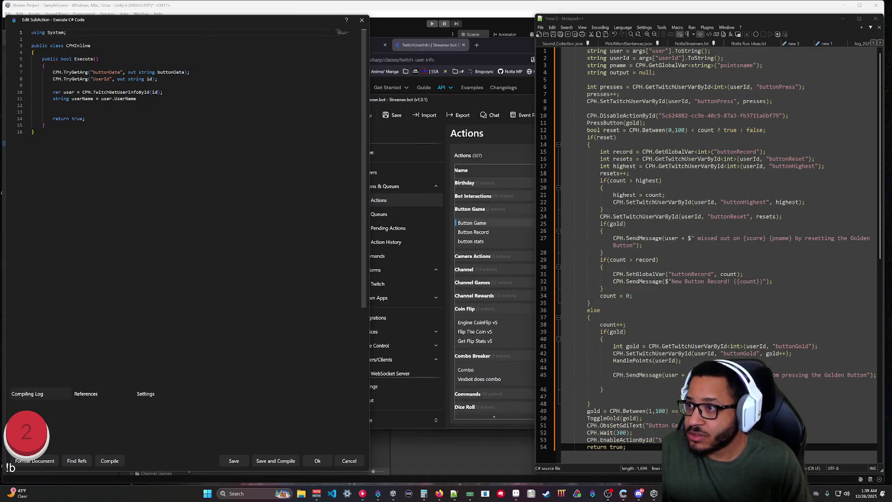
{"action": "left_click", "coordinate": [34, 132]}
{"action": "key", "text": "ctrl+v"}
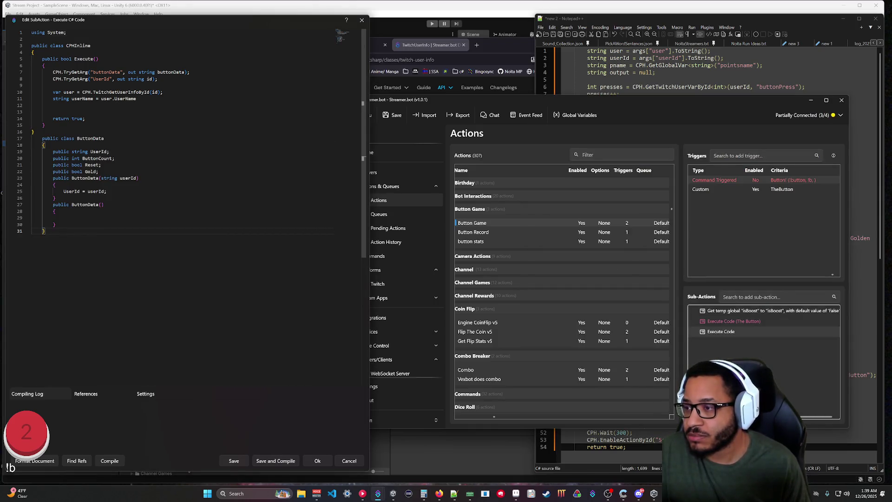
Step: Add 'using Newtonsoft.Json;' on a new line after 'using System;'
{"action": "left_click", "coordinate": [67, 33]}
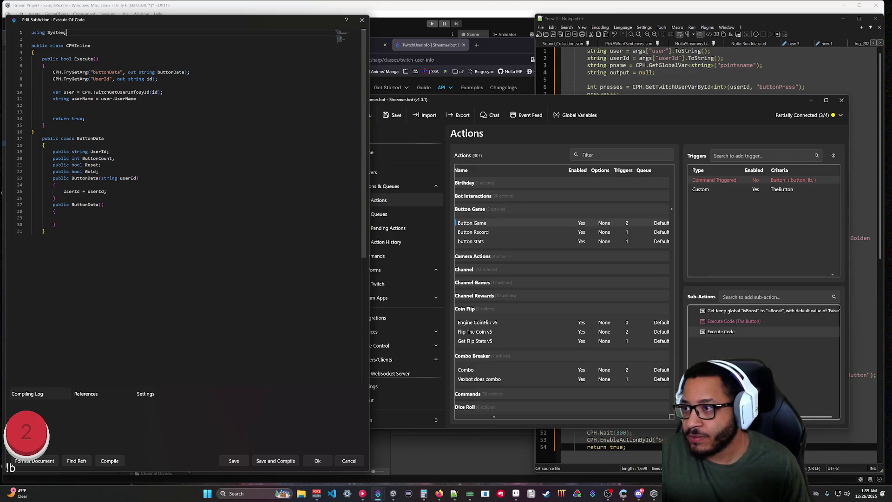
{"action": "key", "text": "Return"}
{"action": "type", "text": "usi"}
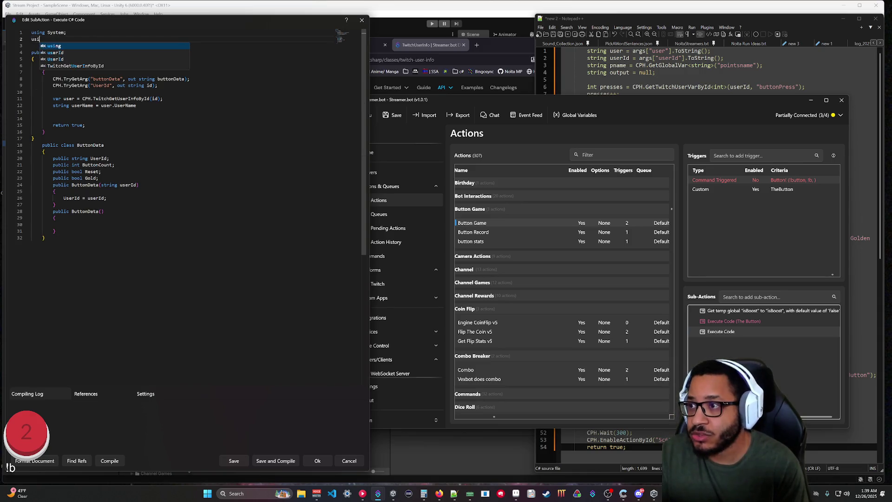
{"action": "type", "text": "ng Newtonsoft.Json;"}
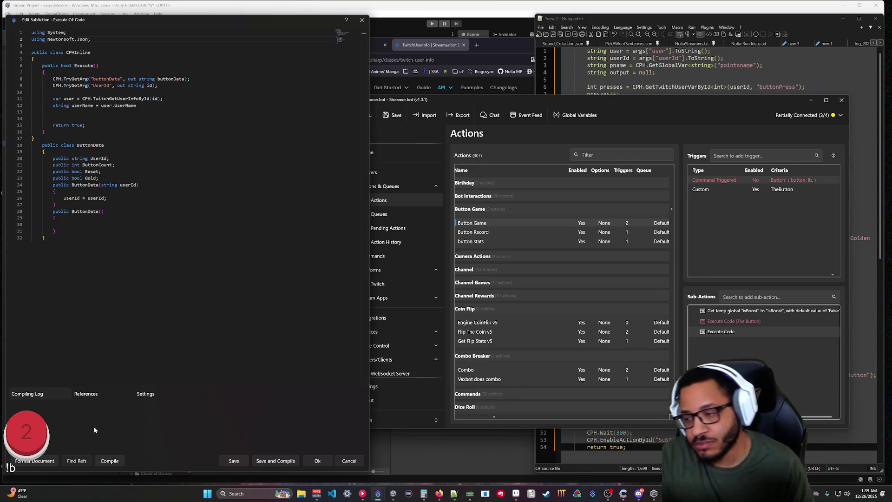
Step: Check the references, fix the CS1002 error with a semicolon on line 12, and recompile
{"action": "left_click", "coordinate": [93, 397]}
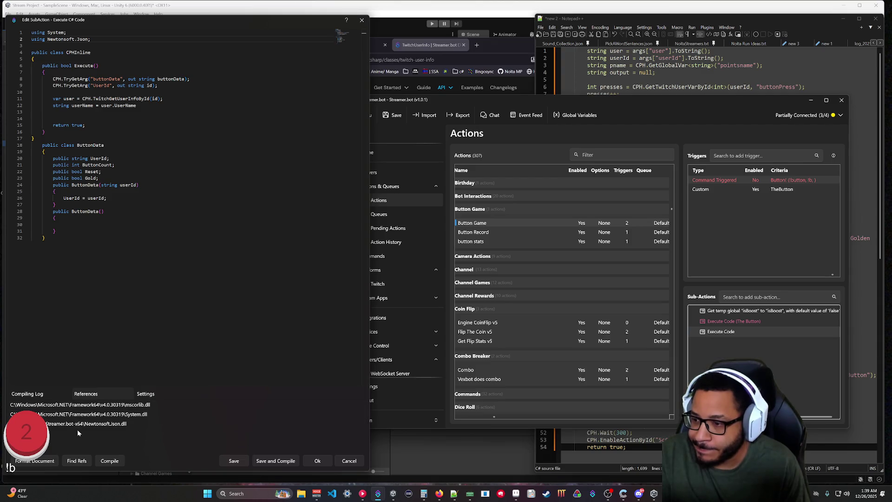
{"action": "left_click", "coordinate": [110, 461]}
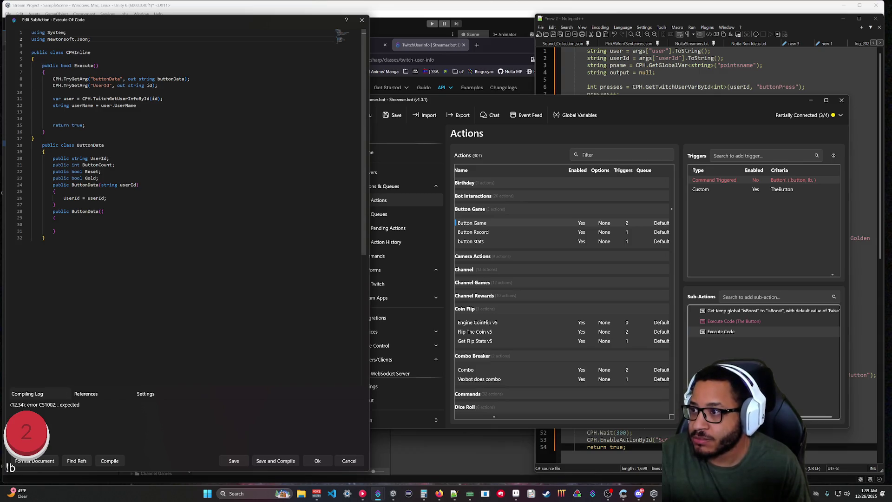
{"action": "left_click", "coordinate": [139, 106]}
{"action": "type", "text": ";"}
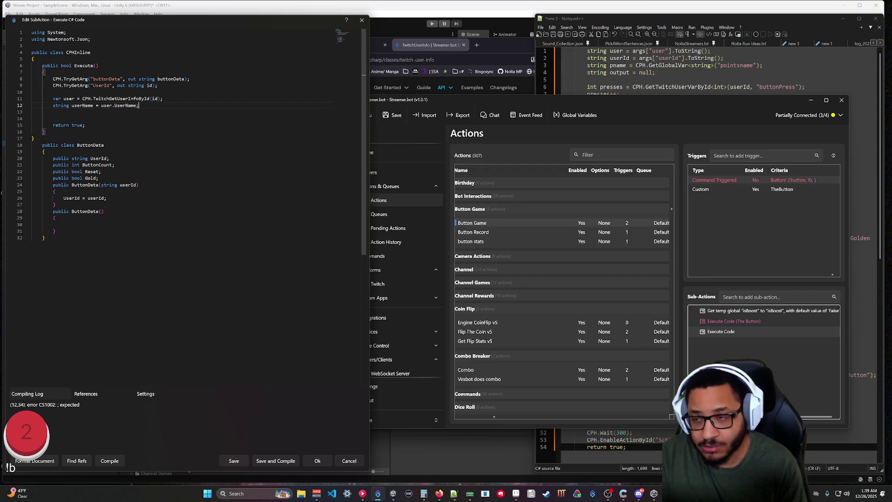
{"action": "left_click", "coordinate": [123, 461]}
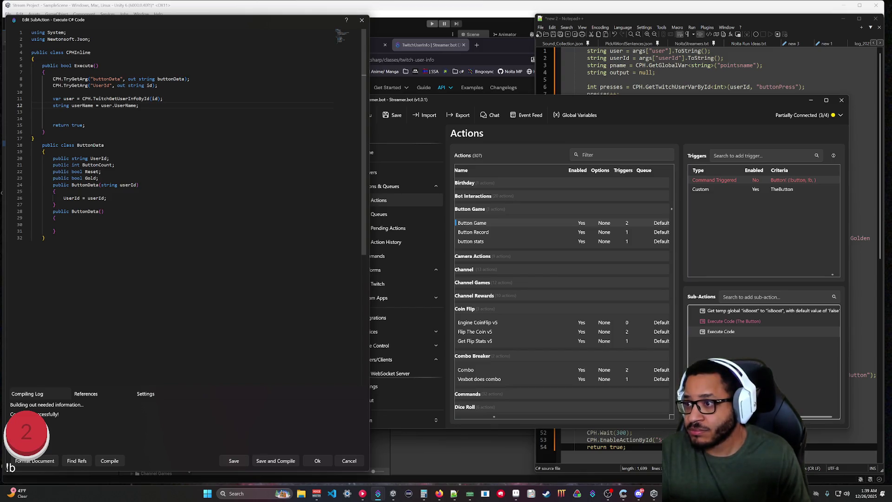
Step: Write 'var data = JsonConvert.DeserializeObject<ButtonData>(buttonData);' on line 10
{"action": "left_click", "coordinate": [31, 92]}
{"action": "key", "text": "End"}
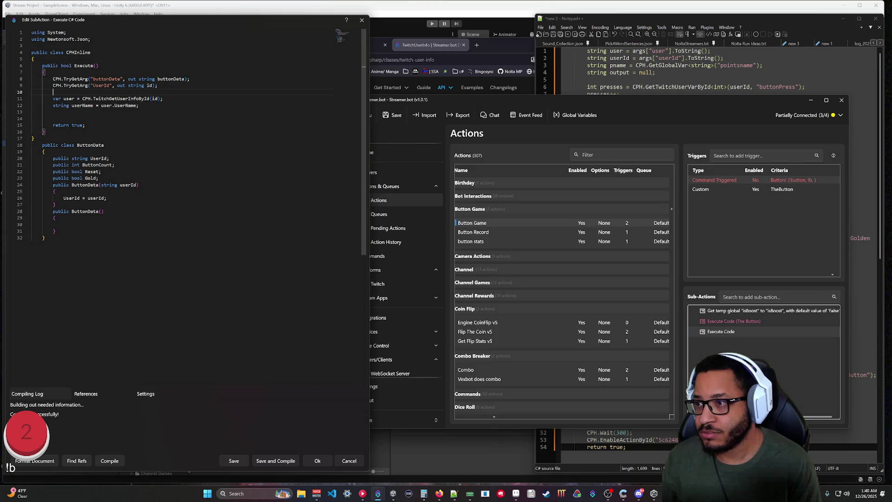
{"action": "type", "text": "Buttonda"}
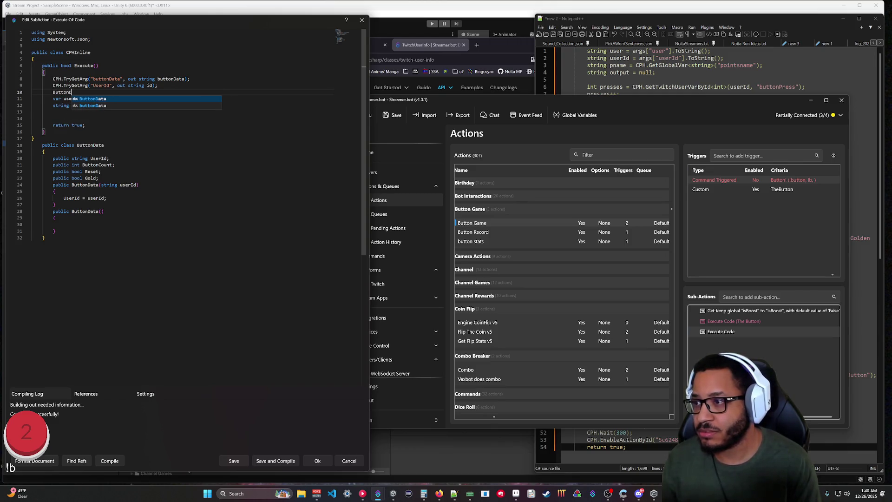
{"action": "key", "text": "space"}
{"action": "type", "text": "ta data"}
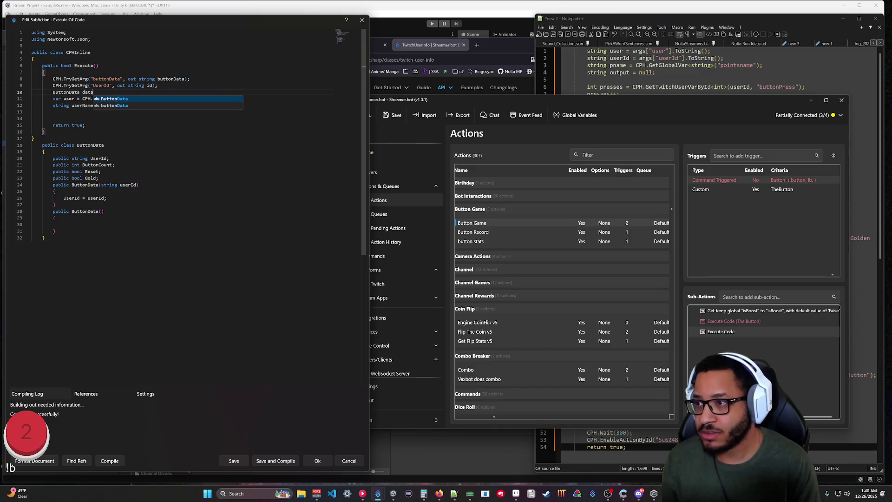
{"action": "type", "text": " = Json"}
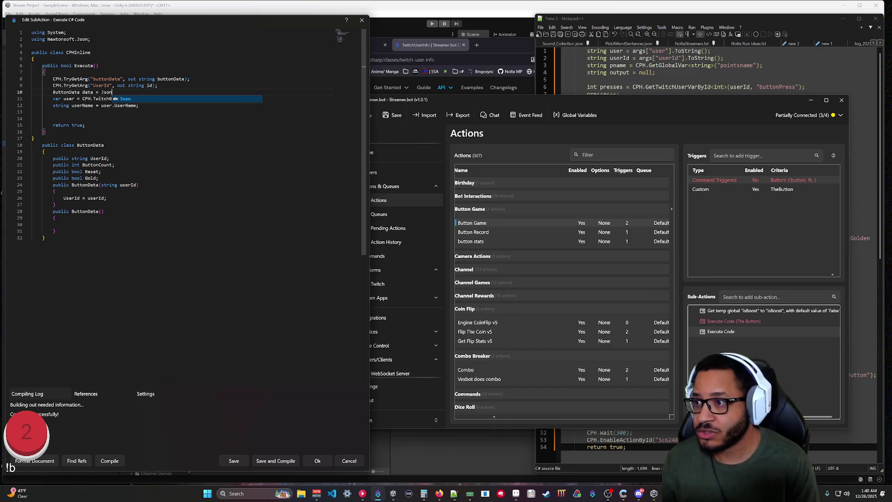
{"action": "type", "text": "Convert.Deserialize"}
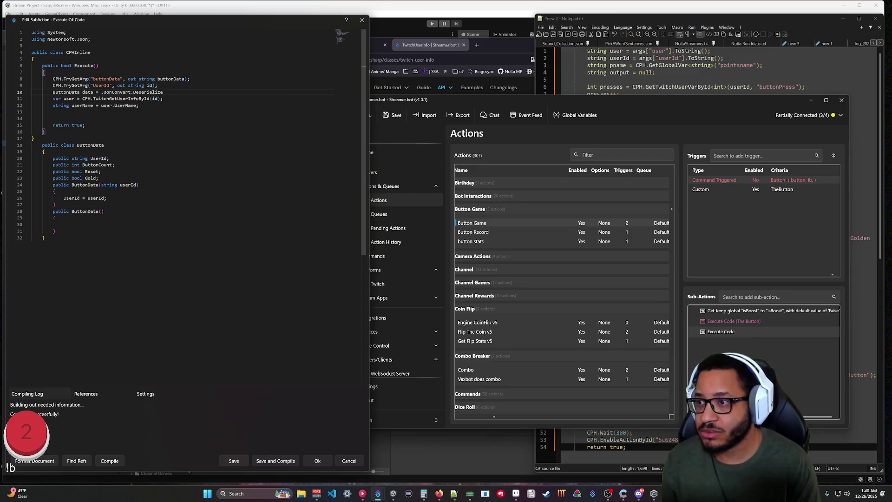
{"action": "type", "text": "Object<"}
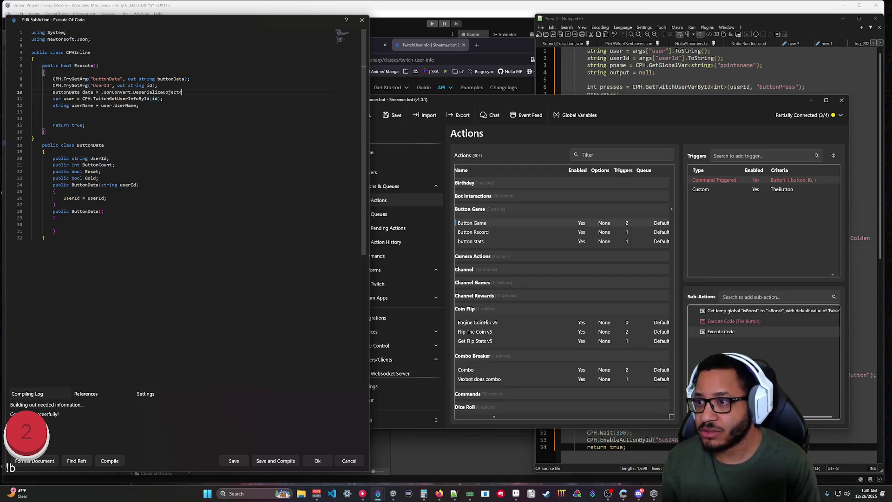
{"action": "type", "text": "But"}
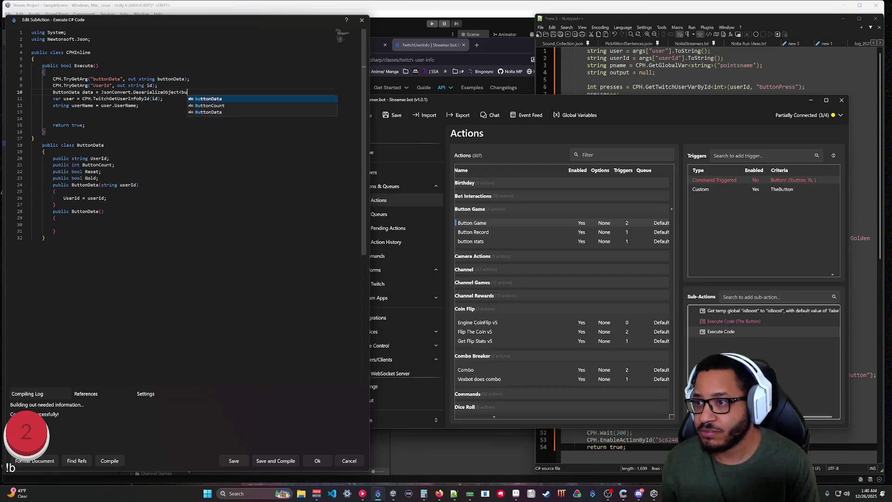
{"action": "type", "text": "tonData"}
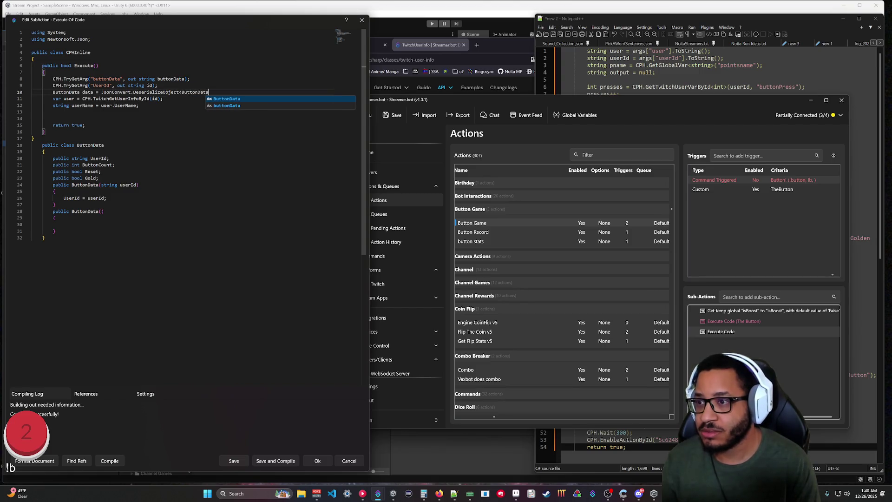
{"action": "type", "text": ">(button"}
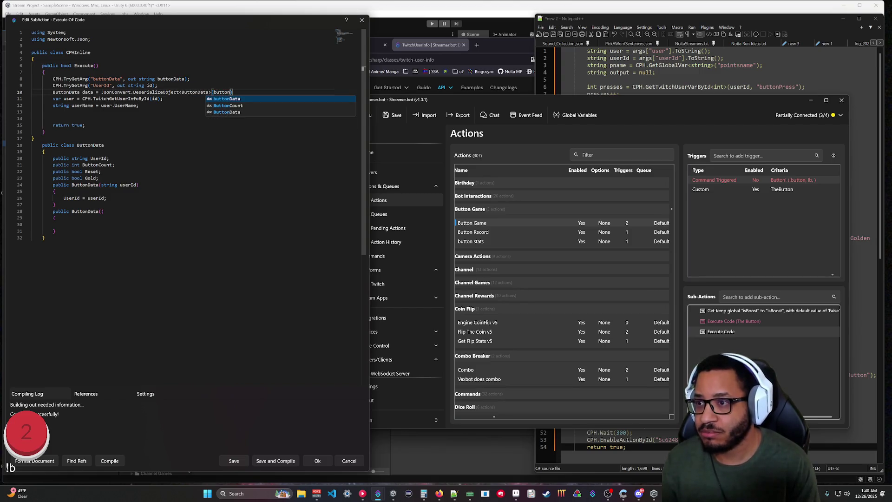
{"action": "type", "text": "Data);"}
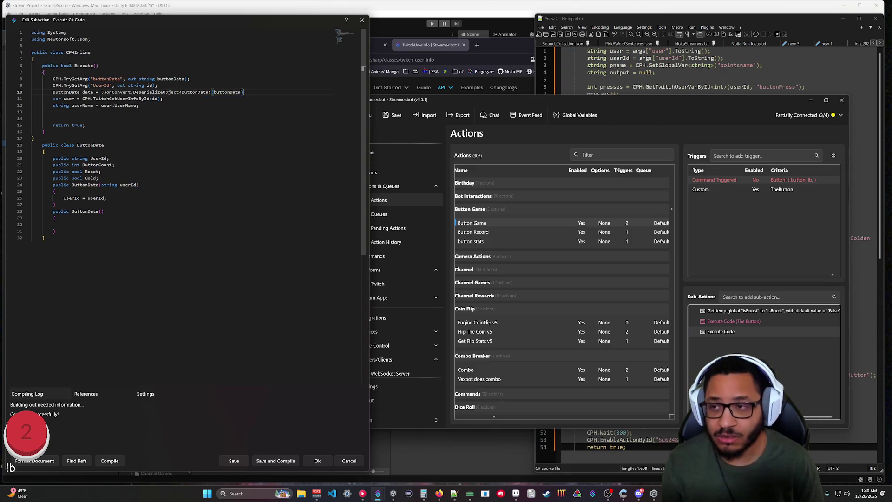
{"action": "double_click", "coordinate": [66, 92]}
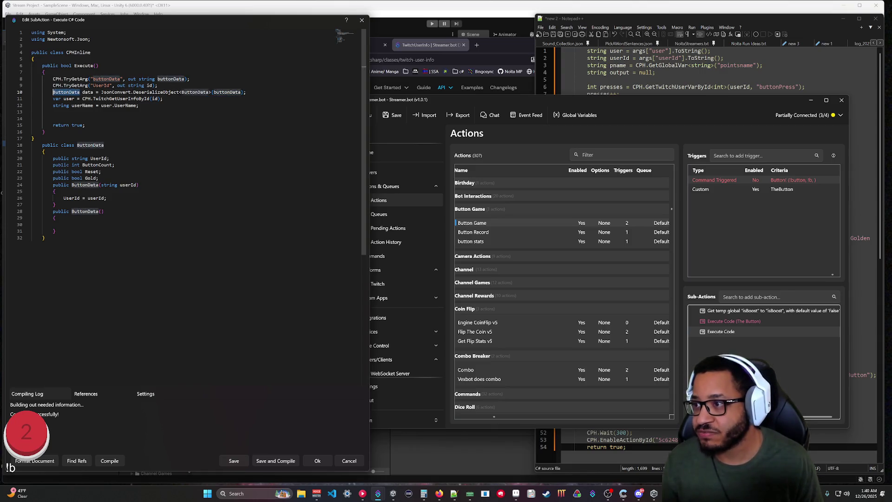
{"action": "type", "text": "var"}
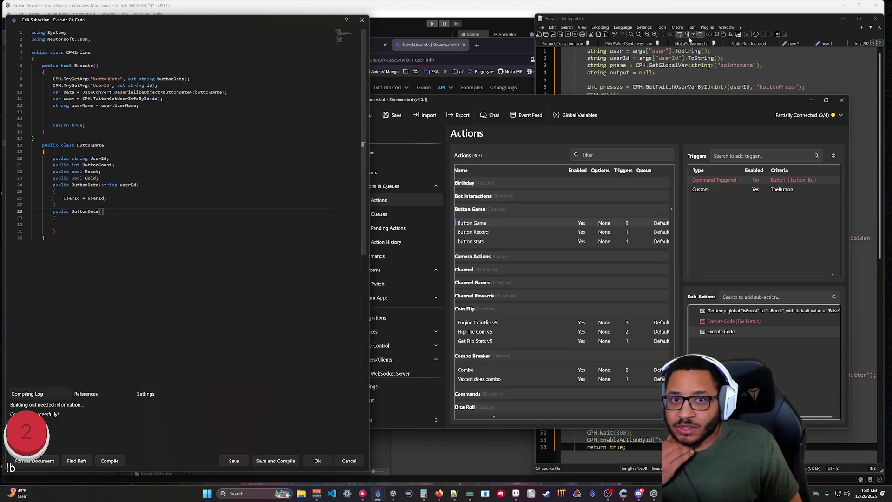
Step: Paste the presses-counting lines from the old Notepad++ script into line 14
{"action": "left_click", "coordinate": [764, 65]}
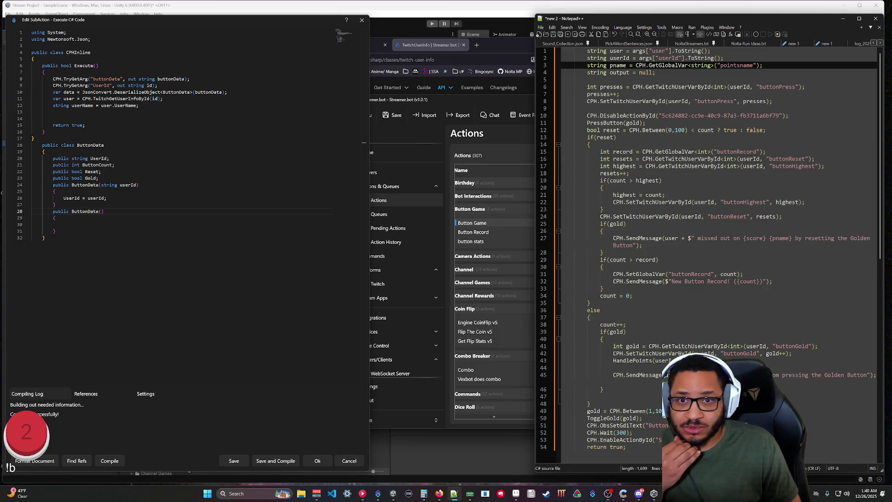
{"action": "mouse_move", "coordinate": [772, 101]}
{"action": "left_mouse_down"}
{"action": "mouse_move", "coordinate": [617, 101]}
{"action": "mouse_move", "coordinate": [587, 87]}
{"action": "left_mouse_up"}
{"action": "key", "text": "ctrl+c"}
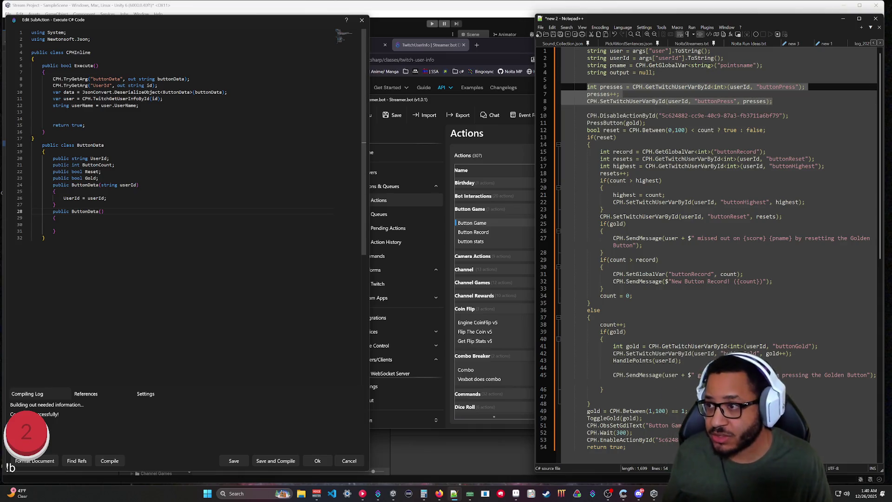
{"action": "left_click", "coordinate": [53, 118]}
{"action": "key", "text": "ctrl+v"}
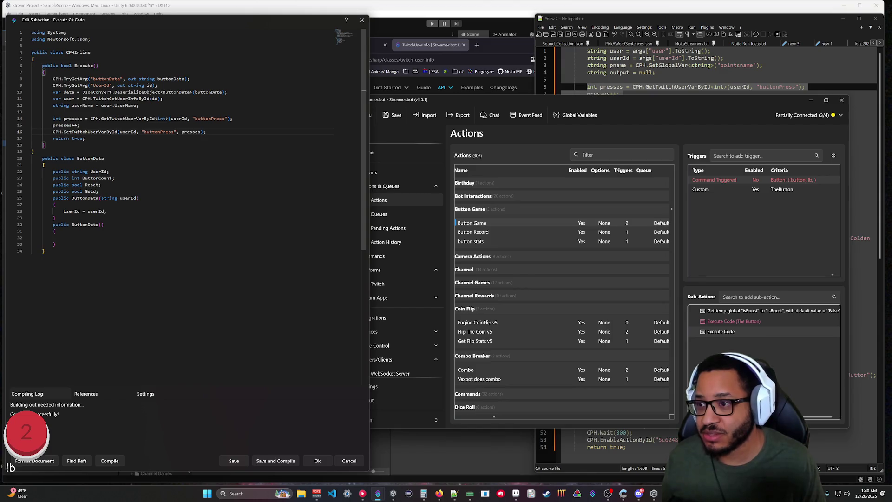
{"action": "key", "text": "Return"}
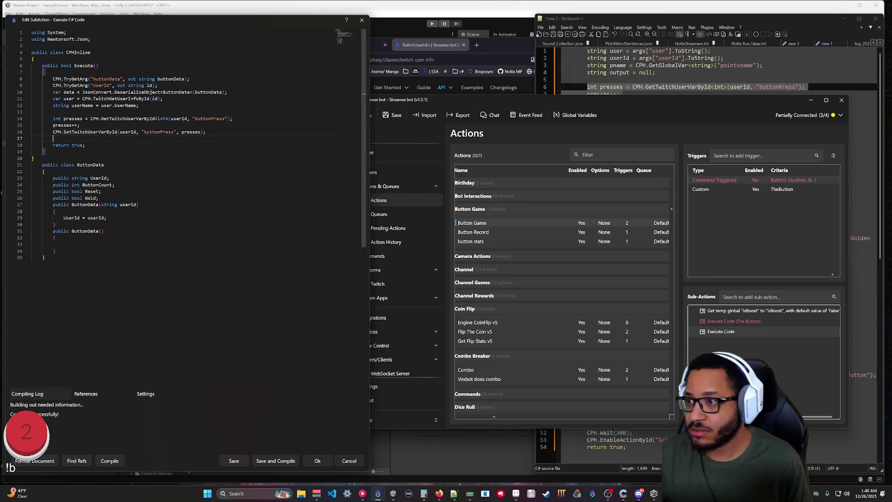
Step: Rename userId to id in the Get/SetTwitchUserVarById calls, then select the old script's reset block
{"action": "double_click", "coordinate": [178, 118]}
{"action": "type", "text": "id"}
{"action": "left_click", "coordinate": [44, 257]}
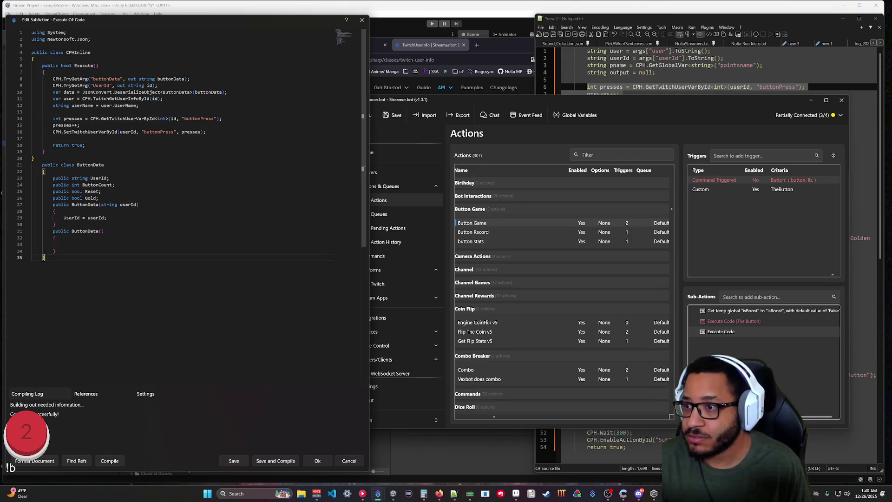
{"action": "double_click", "coordinate": [127, 132]}
{"action": "type", "text": "id"}
{"action": "left_click", "coordinate": [99, 198]}
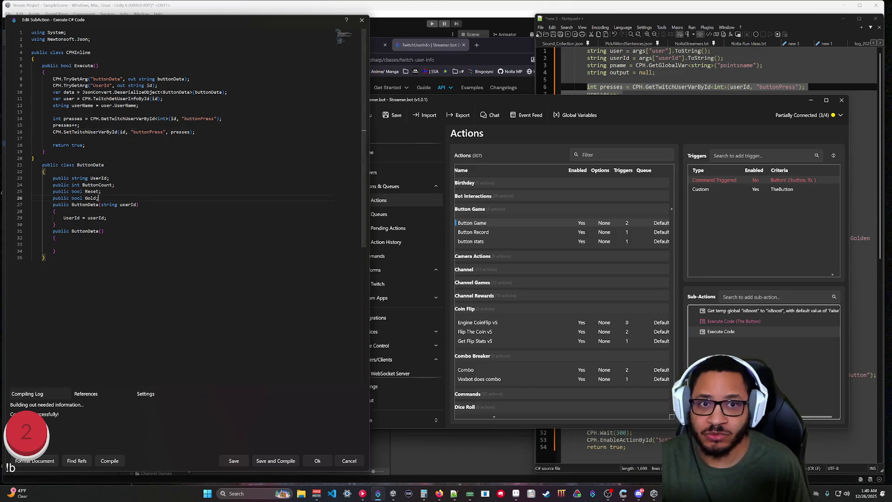
{"action": "left_click", "coordinate": [674, 73]}
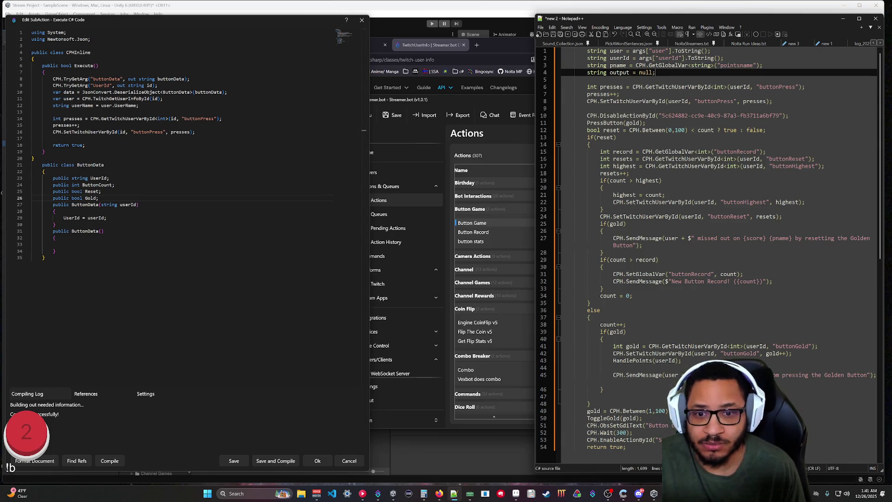
{"action": "left_click_drag", "start_coordinate": [591, 302], "coordinate": [587, 137]}
{"action": "key", "text": "ctrl+c"}
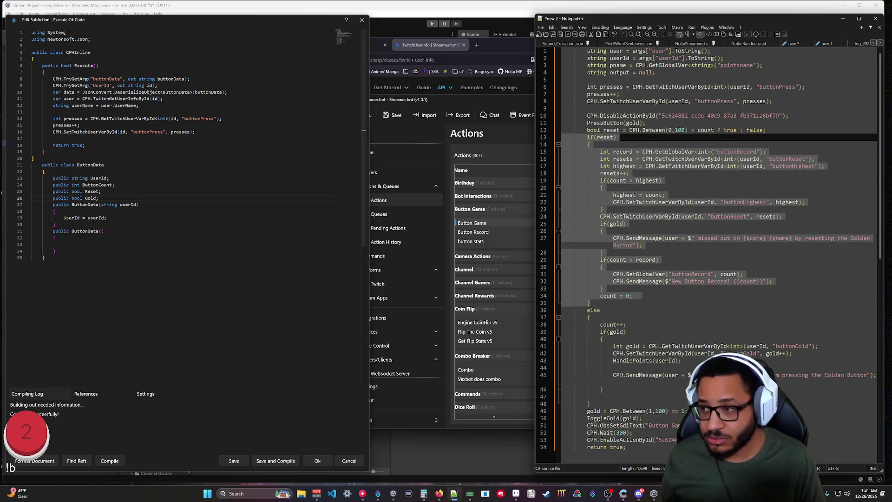
Step: Paste the reset block into Execute, delete it again, and open an empty line after Execute
{"action": "left_click", "coordinate": [52, 139]}
{"action": "key", "text": "ctrl+v"}
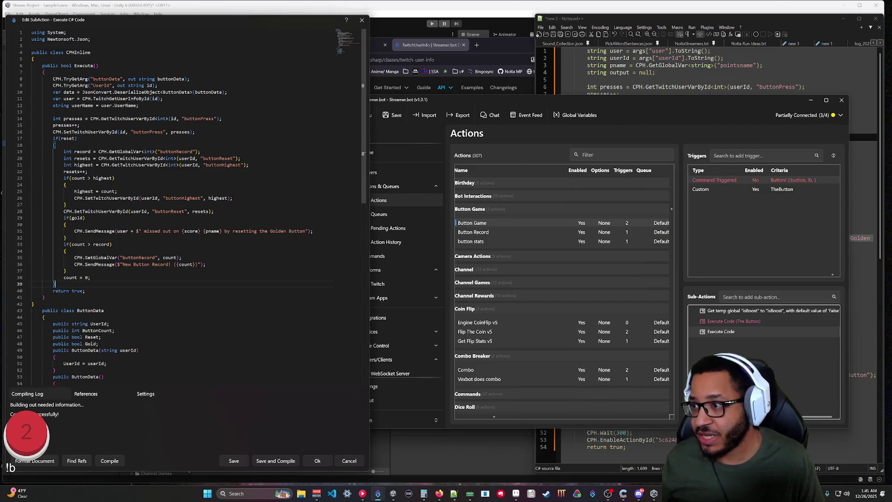
{"action": "key", "text": "Up"}
{"action": "key", "text": "Up"}
{"action": "key", "text": "End"}
{"action": "key", "text": "Return"}
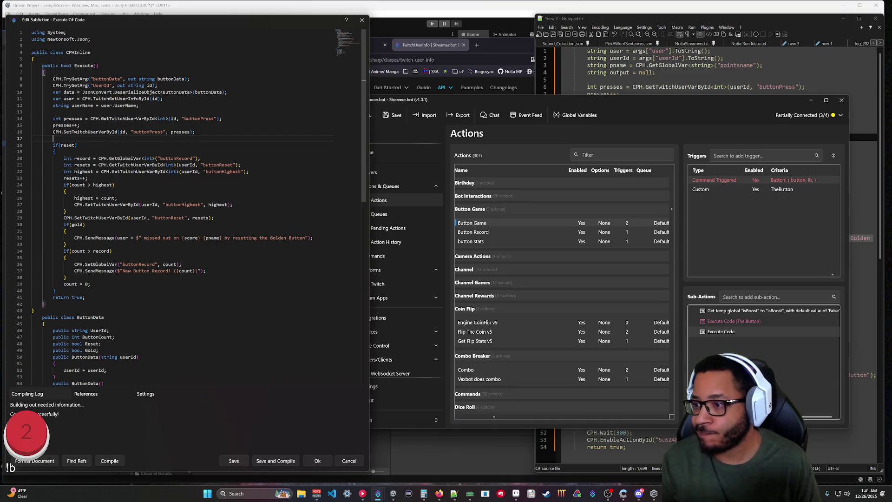
{"action": "mouse_move", "coordinate": [55, 290]}
{"action": "left_mouse_down"}
{"action": "mouse_move", "coordinate": [32, 228]}
{"action": "mouse_move", "coordinate": [32, 145]}
{"action": "left_mouse_up"}
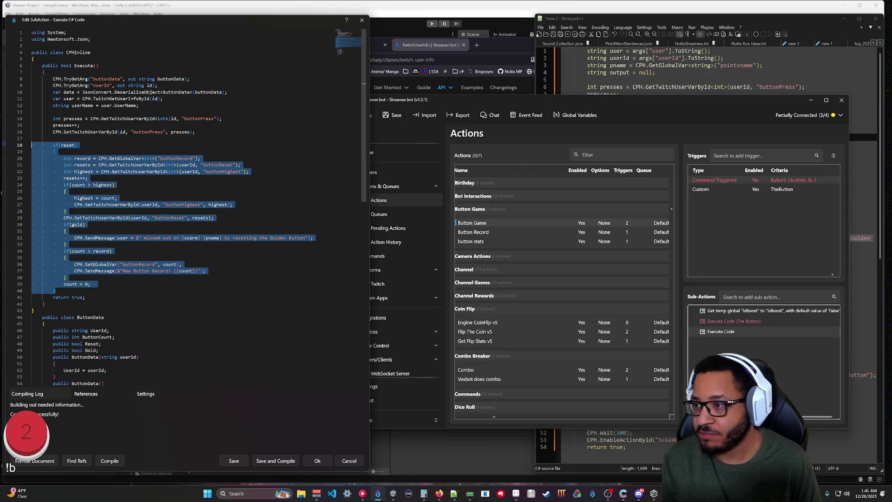
{"action": "key", "text": "BackSpace"}
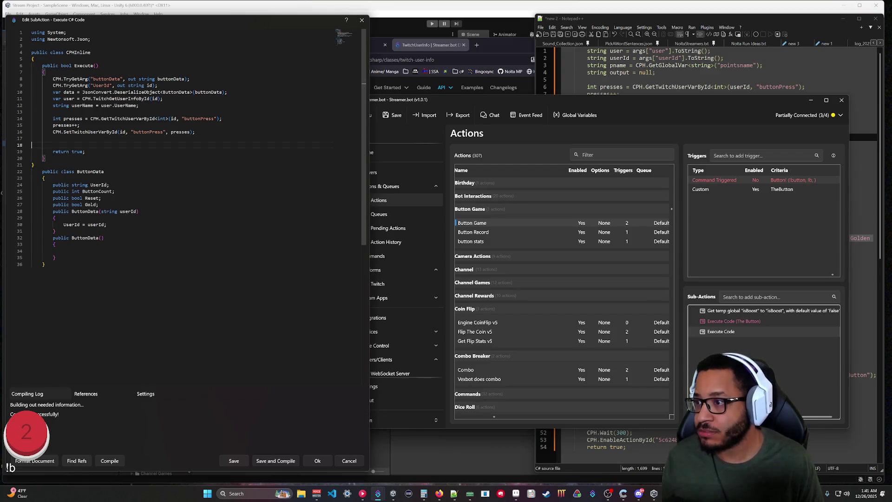
{"action": "left_click", "coordinate": [31, 165]}
{"action": "key", "text": "Return"}
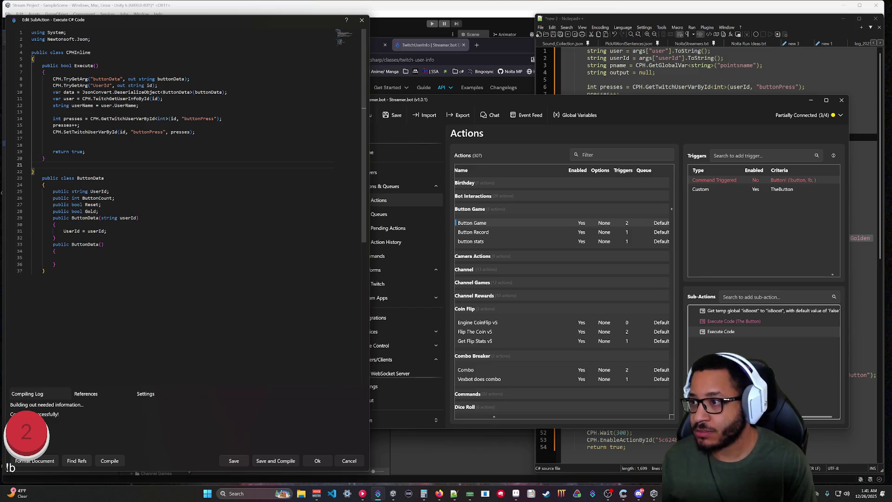
Step: Create a public void HandleButtonReset() method below Execute containing the pasted reset logic
{"action": "type", "text": "public void "}
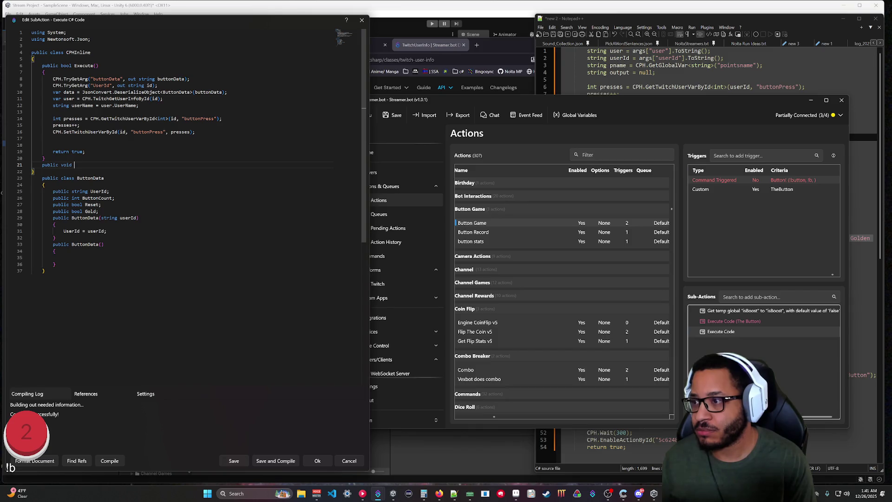
{"action": "type", "text": "Hal"}
{"action": "type", "text": "dleButtonRes"}
{"action": "type", "text": "et("}
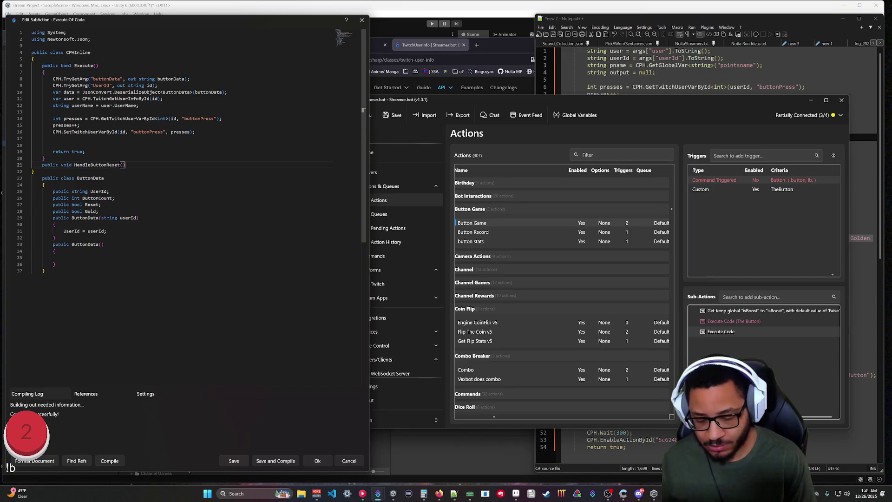
{"action": "type", "text": ")"}
{"action": "key", "text": "Return"}
{"action": "type", "text": "{"}
{"action": "key", "text": "Return"}
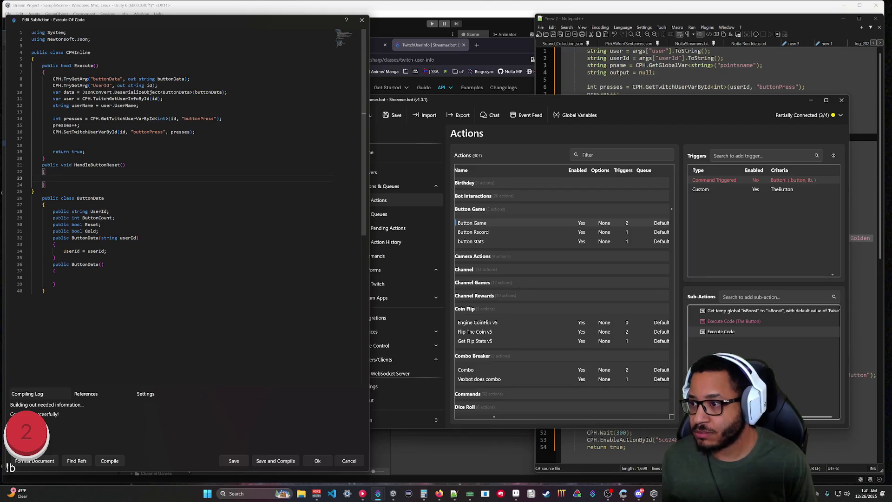
{"action": "key", "text": "ctrl+v"}
{"action": "left_click", "coordinate": [75, 178]}
{"action": "key", "text": "shift+Tab"}
{"action": "key", "text": "shift+Tab"}
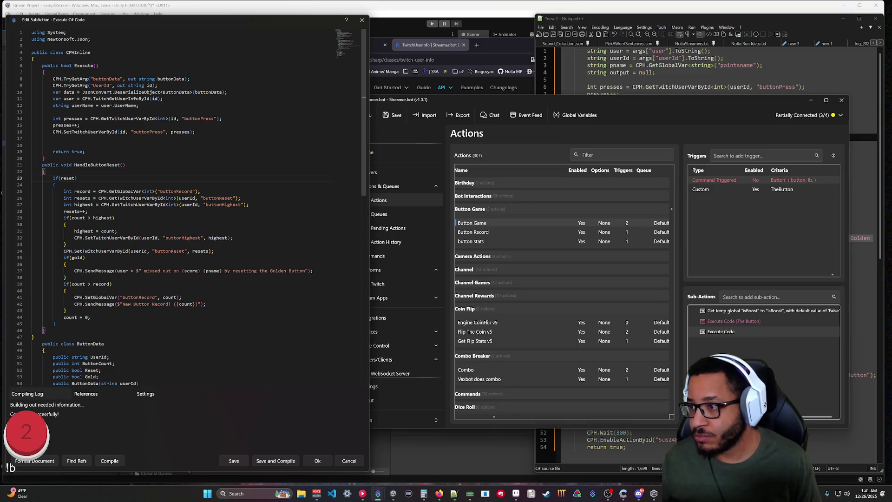
{"action": "key", "text": "Return"}
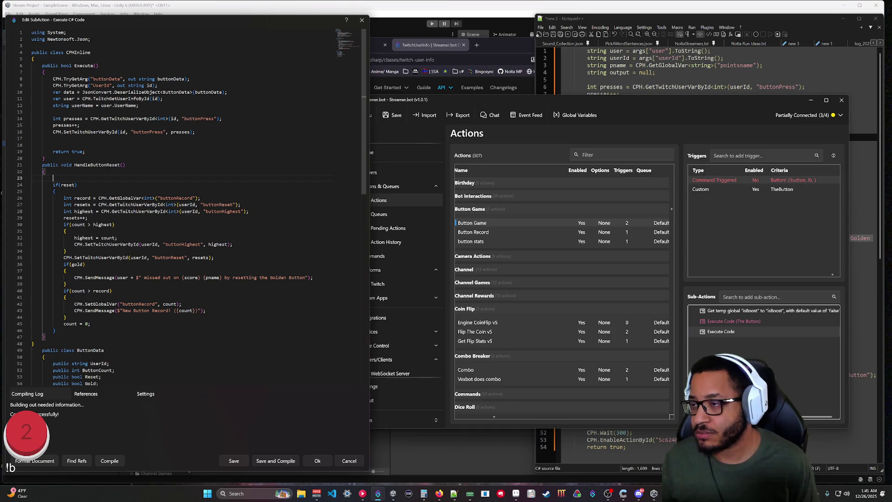
Step: Open a line at the top of CPHInline and try typing the ButtonData type there
{"action": "left_click", "coordinate": [35, 59]}
{"action": "key", "text": "Return"}
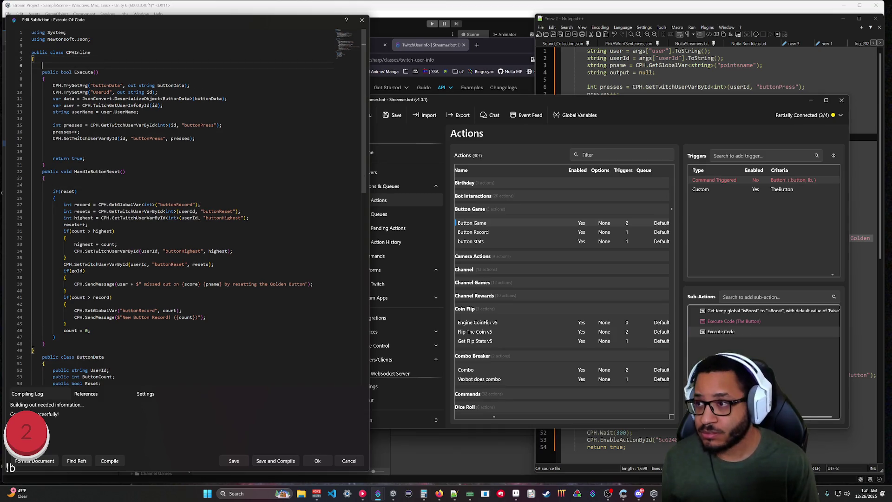
{"action": "type", "text": "Butt"}
{"action": "key", "text": "BackSpace"}
{"action": "key", "text": "BackSpace"}
{"action": "key", "text": "BackSpace"}
{"action": "key", "text": "BackSpace"}
{"action": "key", "text": "BackSpace"}
{"action": "key", "text": "BackSpace"}
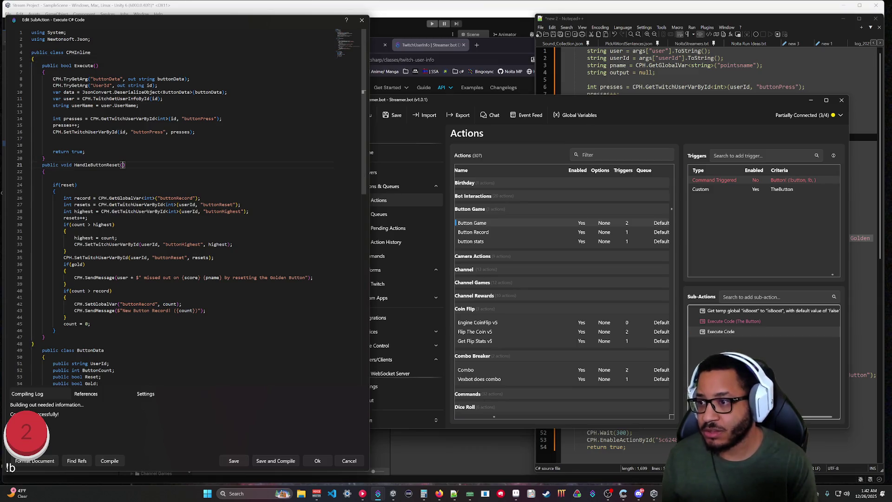
{"action": "type", "text": "ButtonData"}
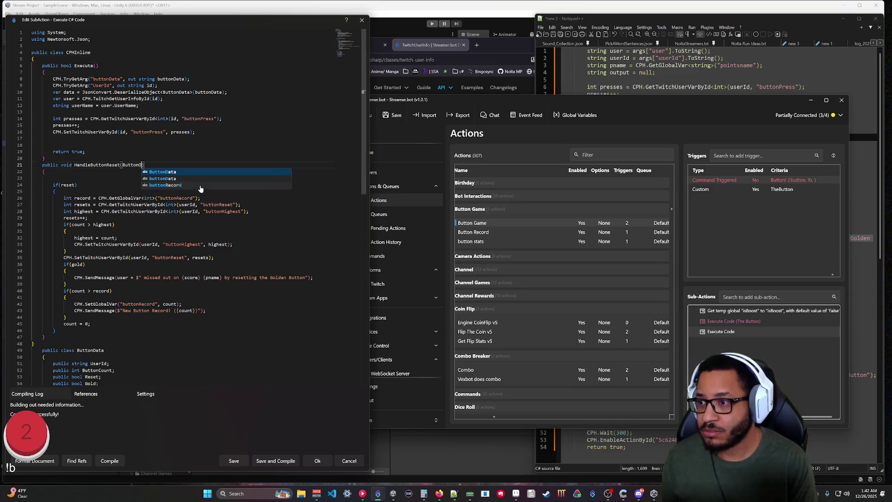
{"action": "key", "text": "BackSpace"}
{"action": "key", "text": "BackSpace"}
{"action": "key", "text": "BackSpace"}
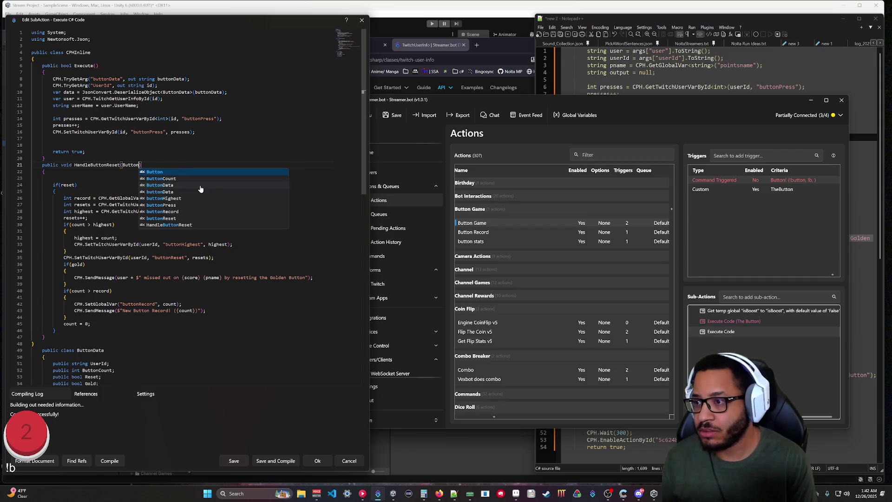
{"action": "left_click", "coordinate": [36, 59]}
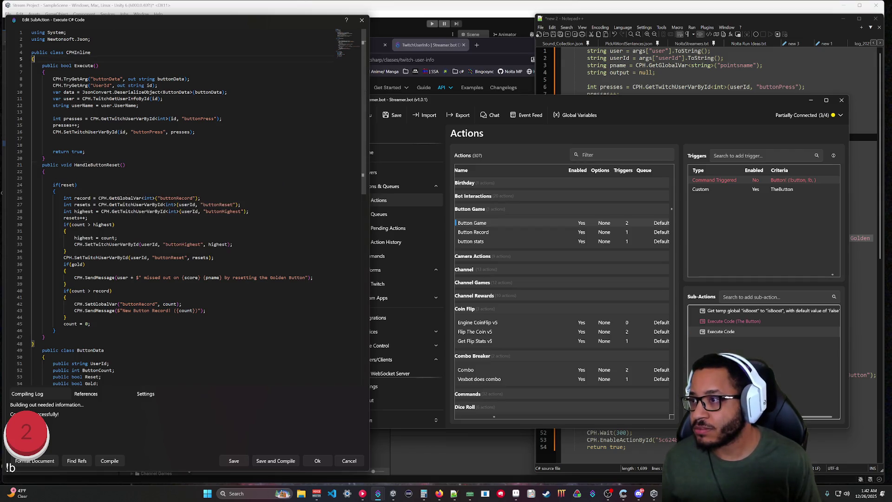
Step: Declare a 'ButtonData data;' field in CPHInline and drop var from the deserialization line
{"action": "key", "text": "Return"}
{"action": "type", "text": "Button"}
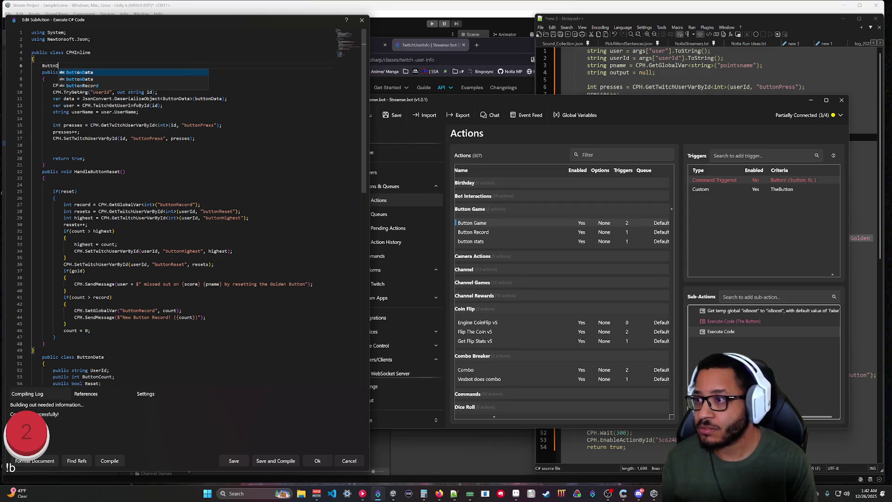
{"action": "type", "text": "Data "}
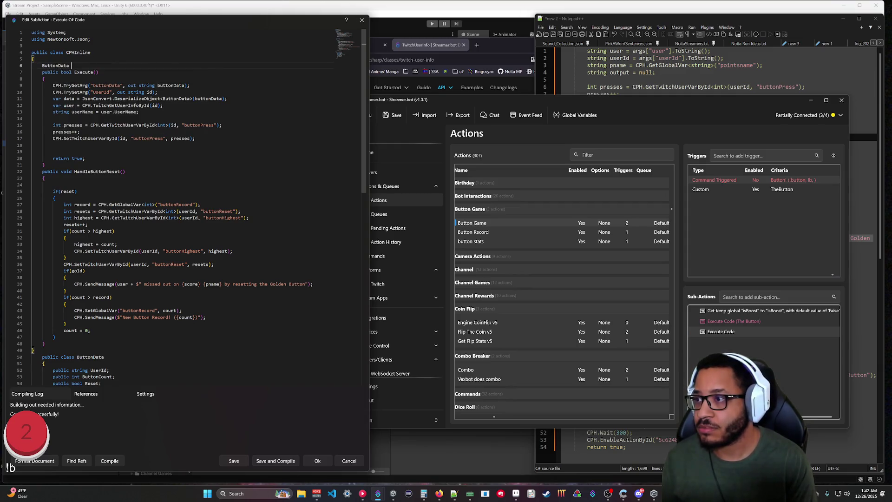
{"action": "type", "text": "data;"}
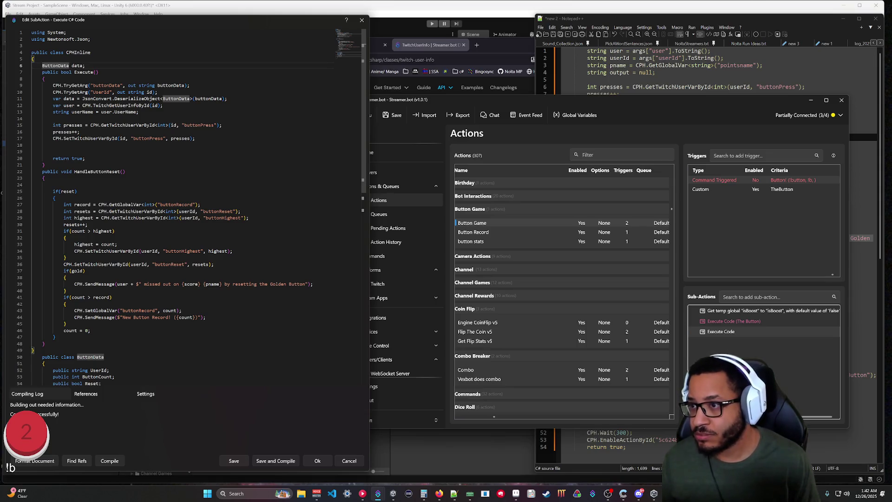
{"action": "double_click", "coordinate": [57, 99]}
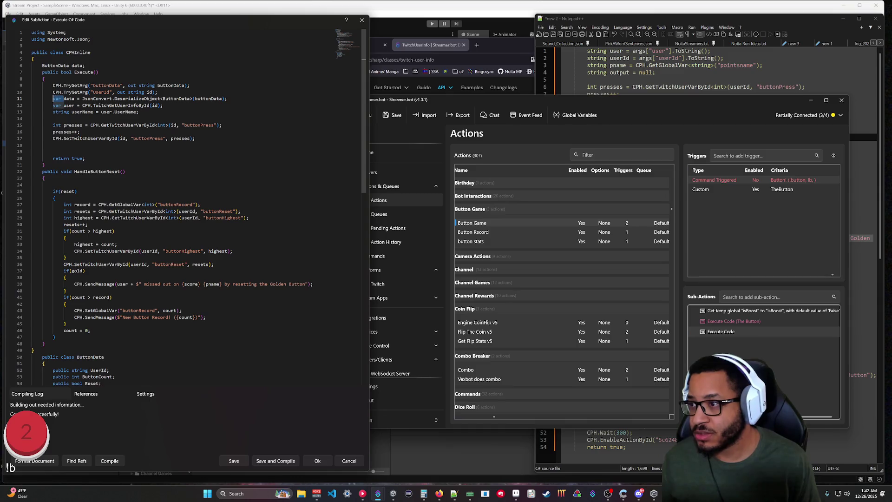
{"action": "key", "text": "Delete"}
{"action": "key", "text": "Delete"}
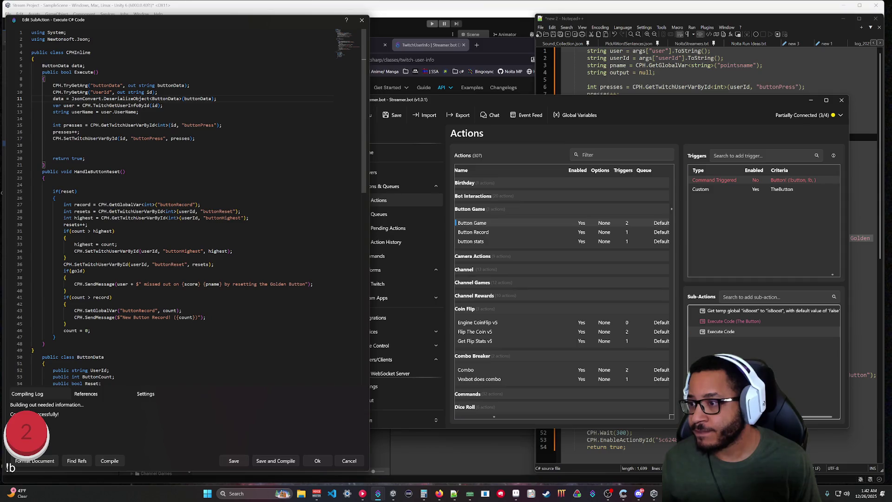
{"action": "left_click", "coordinate": [32, 184]}
{"action": "left_click", "coordinate": [75, 251]}
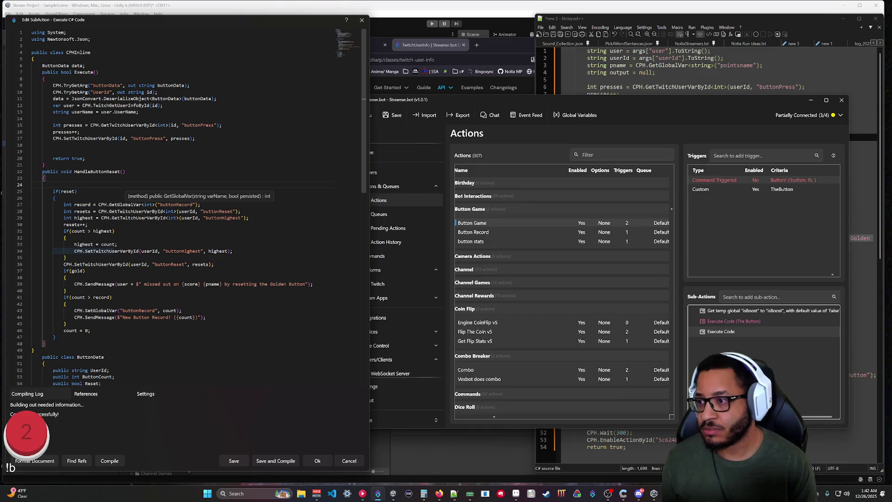
Step: Add the guard 'if(!data.Reset) return;' at the start of HandleButtonReset
{"action": "type", "text": "if("}
{"action": "type", "text": "data."}
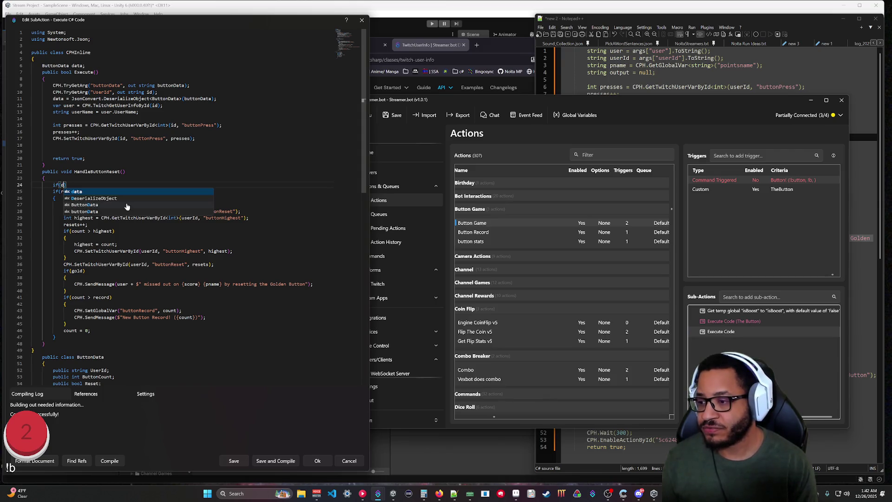
{"action": "scroll", "coordinate": [186, 209], "scroll_direction": "down", "scroll_amount": 1}
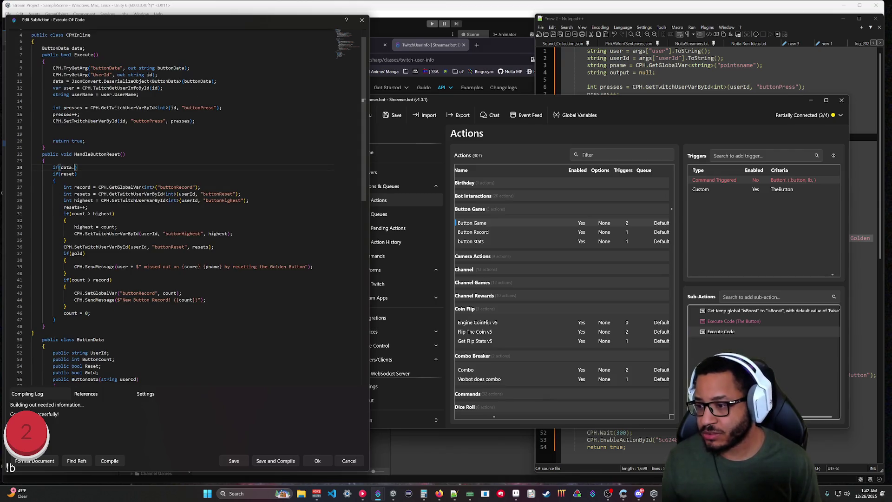
{"action": "left_click", "coordinate": [61, 167]}
{"action": "type", "text": "!data."}
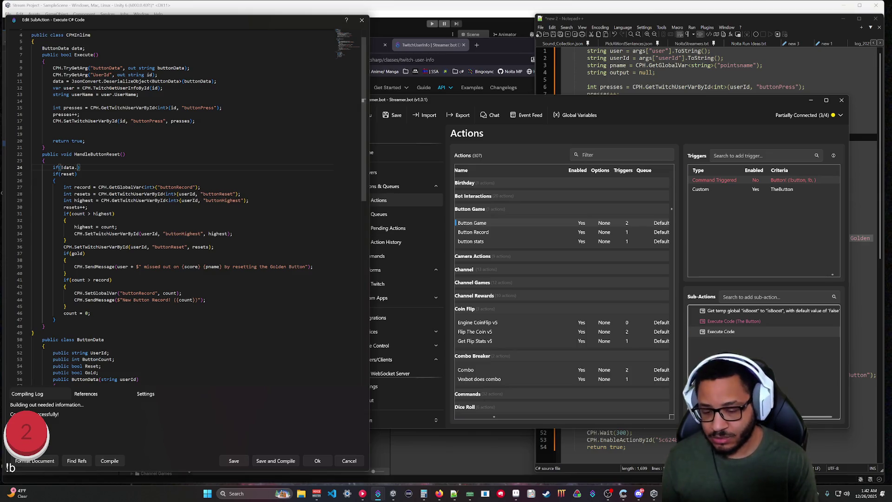
{"action": "type", "text": "Reset"}
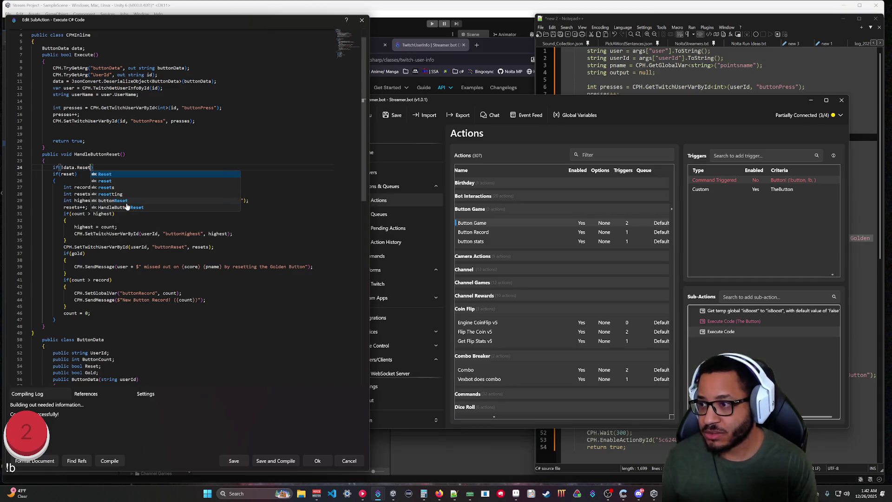
{"action": "key", "text": "End"}
{"action": "key", "text": "Return"}
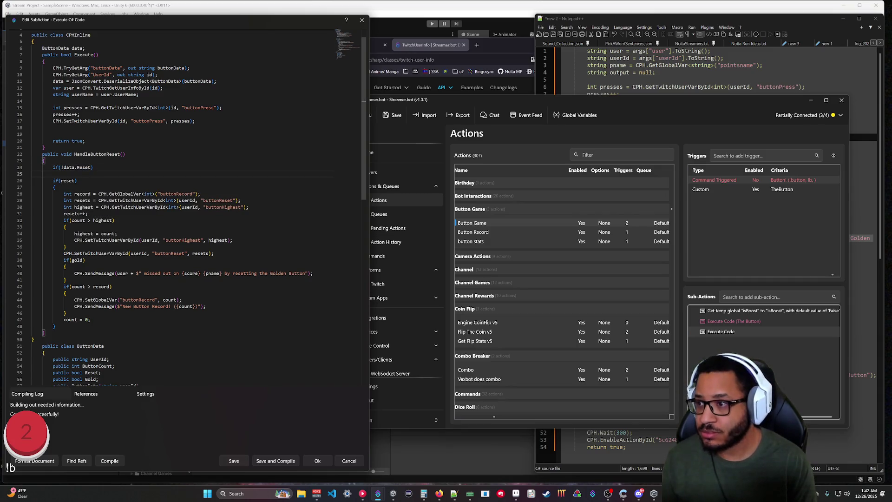
{"action": "type", "text": "return;"}
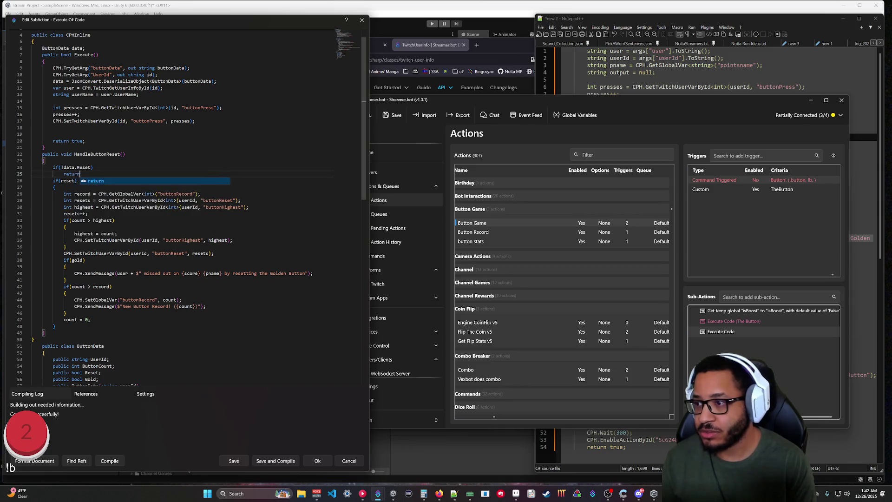
Step: Delete the if(reset) opening and shift the reset logic lines one indent level left
{"action": "left_click", "coordinate": [53, 326]}
{"action": "left_click", "coordinate": [83, 174], "text": "shift"}
{"action": "key", "text": "BackSpace"}
{"action": "key", "text": "shift+Tab"}
{"action": "key", "text": "Down"}
{"action": "key", "text": "shift+Tab"}
{"action": "key", "text": "Down"}
{"action": "key", "text": "shift+Tab"}
{"action": "key", "text": "Down"}
{"action": "key", "text": "shift+Tab"}
{"action": "key", "text": "Down"}
{"action": "key", "text": "shift+Tab"}
{"action": "key", "text": "Down"}
{"action": "key", "text": "shift+Tab"}
{"action": "key", "text": "Down"}
{"action": "key", "text": "shift+Tab"}
{"action": "key", "text": "Down"}
{"action": "key", "text": "shift+Tab"}
{"action": "key", "text": "Down"}
{"action": "key", "text": "shift+Tab"}
{"action": "key", "text": "Down"}
{"action": "key", "text": "shift+Tab"}
{"action": "key", "text": "Down"}
{"action": "key", "text": "shift+Tab"}
{"action": "key", "text": "Down"}
{"action": "key", "text": "shift+Tab"}
{"action": "key", "text": "Down"}
{"action": "key", "text": "shift+Tab"}
{"action": "key", "text": "Down"}
{"action": "key", "text": "shift+Tab"}
{"action": "key", "text": "Down"}
{"action": "key", "text": "shift+Tab"}
{"action": "key", "text": "Down"}
{"action": "key", "text": "shift+Tab"}
{"action": "key", "text": "Down"}
{"action": "key", "text": "shift+Tab"}
{"action": "key", "text": "Down"}
{"action": "key", "text": "shift+Tab"}
{"action": "key", "text": "Down"}
{"action": "key", "text": "shift+Tab"}
{"action": "key", "text": "Down"}
{"action": "key", "text": "shift+Tab"}
{"action": "left_click", "coordinate": [83, 174]}
{"action": "key", "text": "Return"}
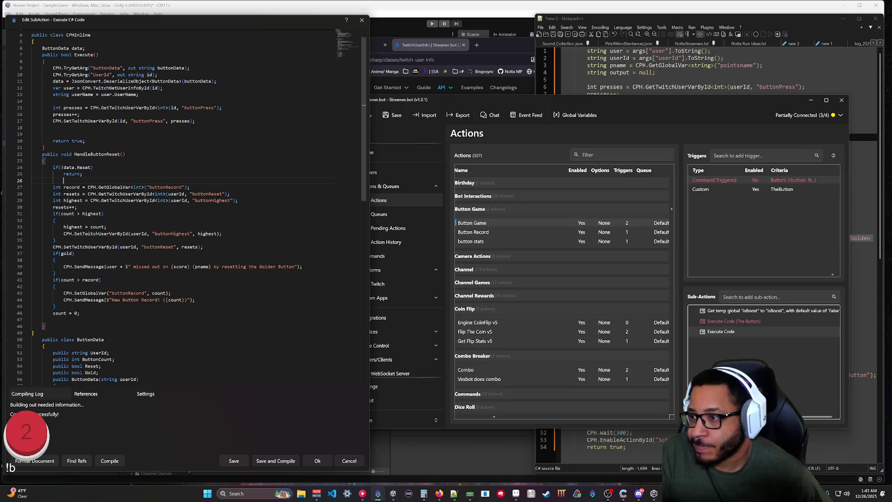
Step: Replace count with data.ButtonCount in the highest-count check on lines 31 and 33
{"action": "left_click", "coordinate": [63, 213]}
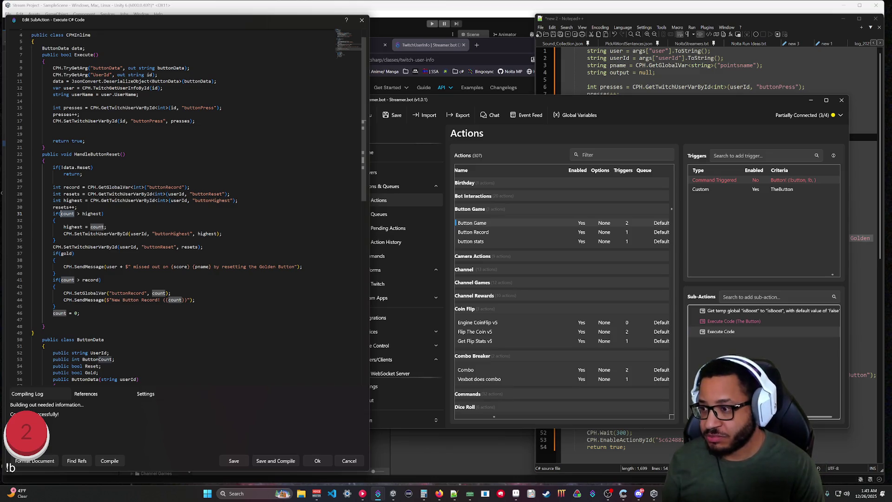
{"action": "type", "text": "data."}
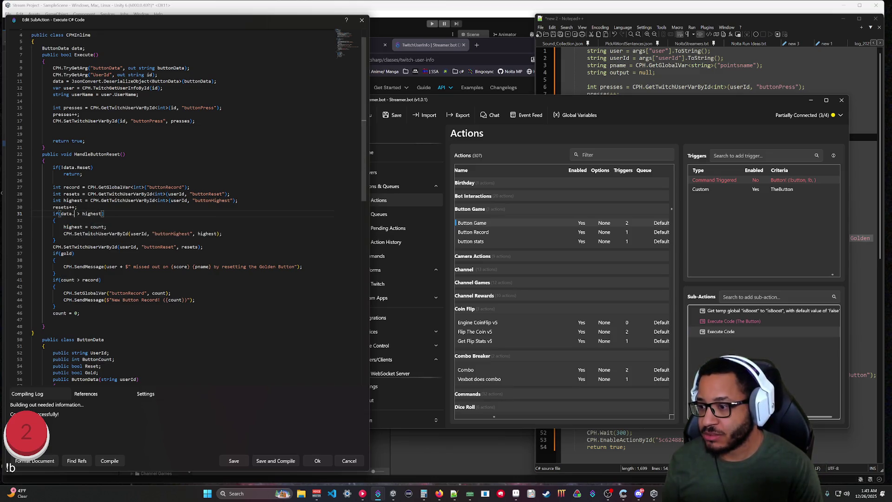
{"action": "type", "text": "ButtonCount"}
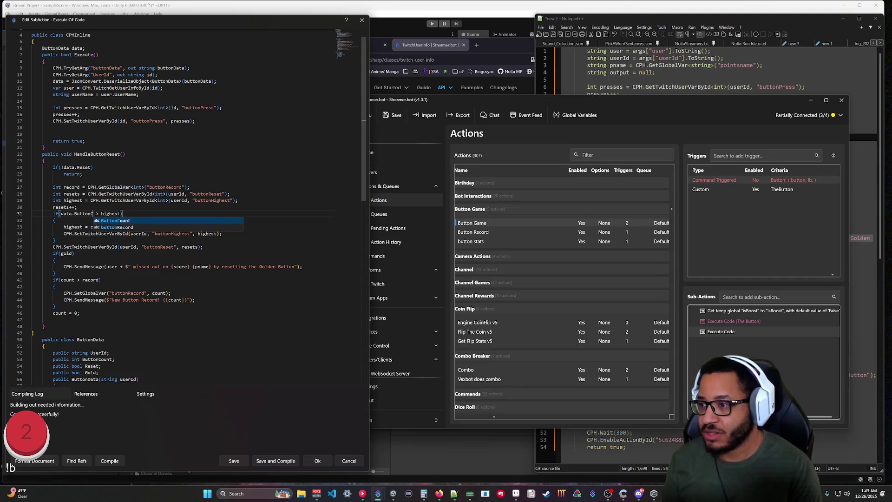
{"action": "left_click", "coordinate": [53, 320]}
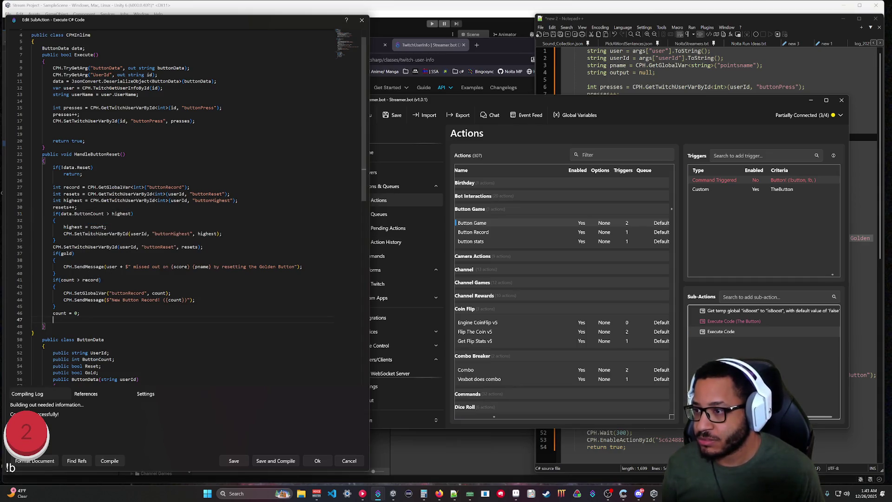
{"action": "left_click_drag", "start_coordinate": [104, 214], "coordinate": [61, 214]}
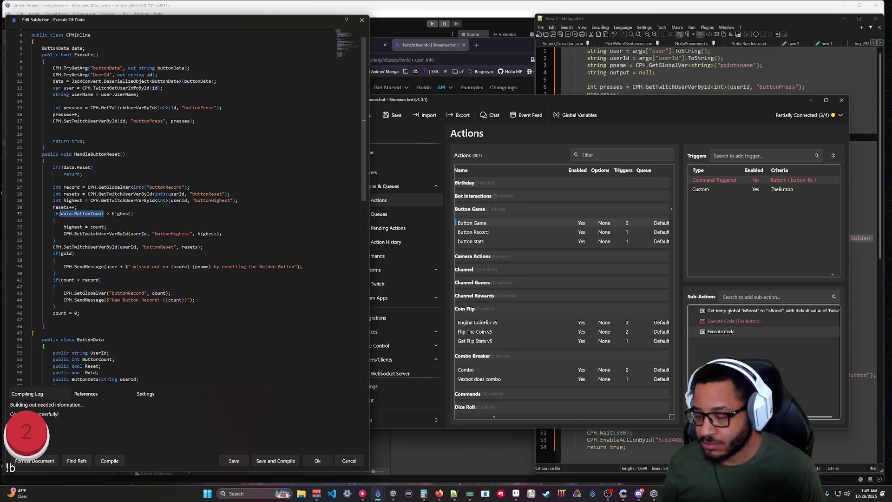
{"action": "key", "text": "ctrl+c"}
{"action": "double_click", "coordinate": [98, 227]}
{"action": "key", "text": "ctrl+v"}
{"action": "left_click", "coordinate": [53, 320]}
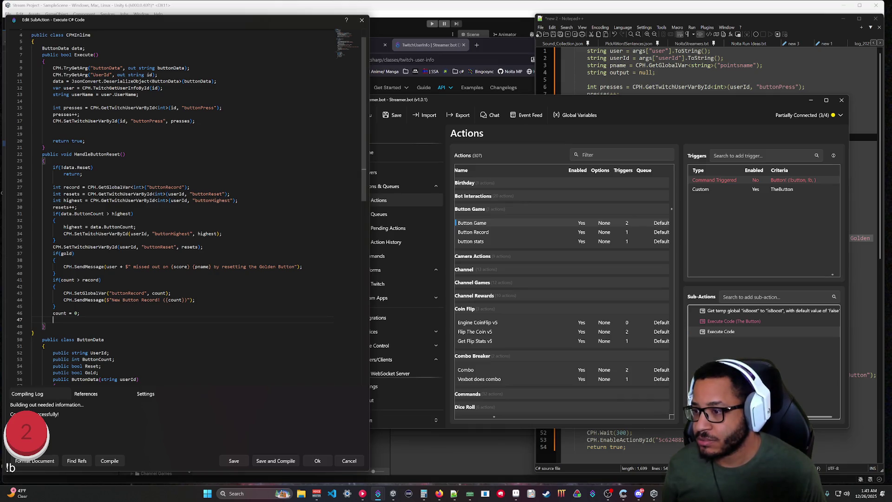
Step: Replace count with data.ButtonCount in the buttonRecord variable call and new-record message
{"action": "double_click", "coordinate": [159, 293]}
{"action": "type", "text": "data.ButtonCount"}
{"action": "double_click", "coordinate": [176, 300]}
{"action": "type", "text": "data.ButtonCount"}
{"action": "left_click", "coordinate": [44, 346]}
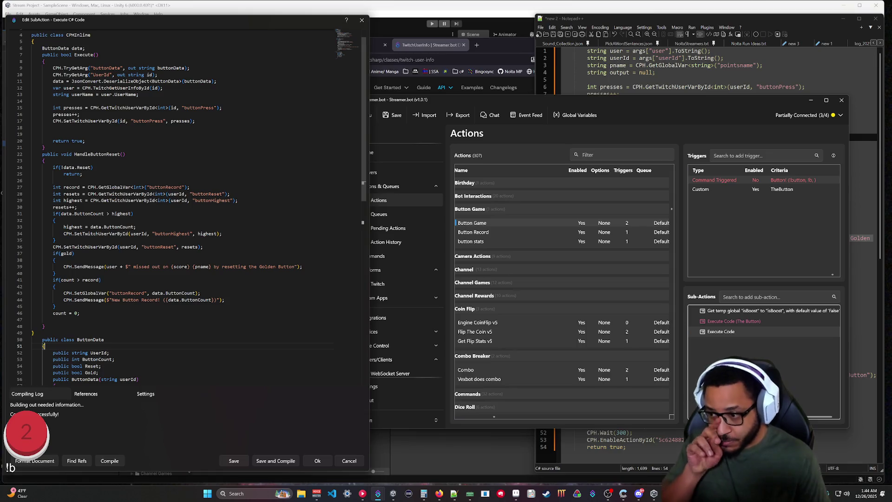
{"action": "scroll", "coordinate": [186, 204], "scroll_direction": "down", "scroll_amount": 1}
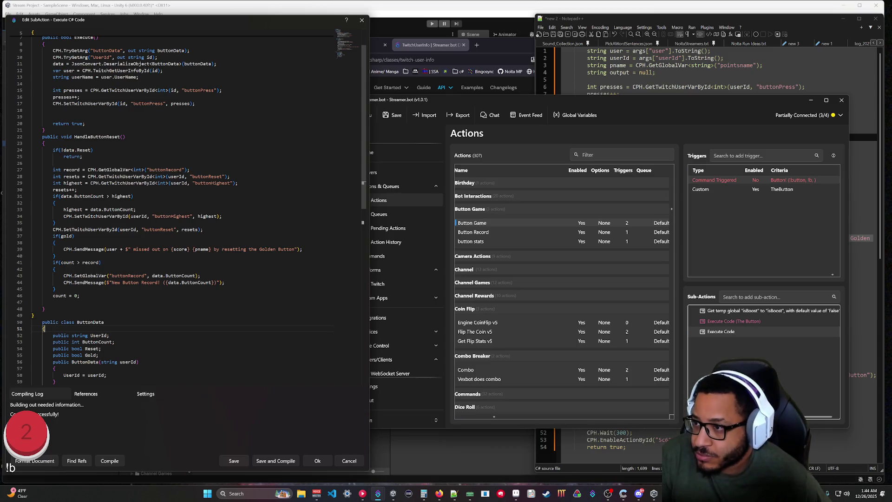
Step: Change the if(gold) check on line 37 to if(data.Gold)
{"action": "left_click", "coordinate": [60, 236]}
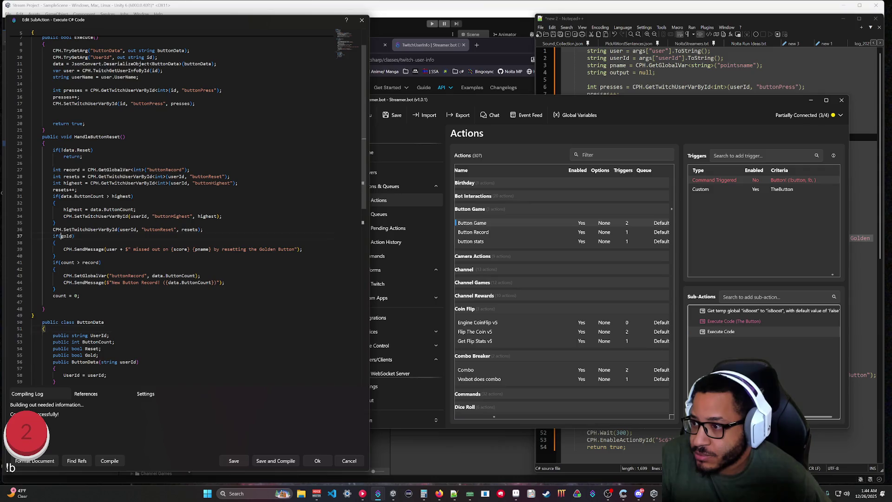
{"action": "type", "text": "data."}
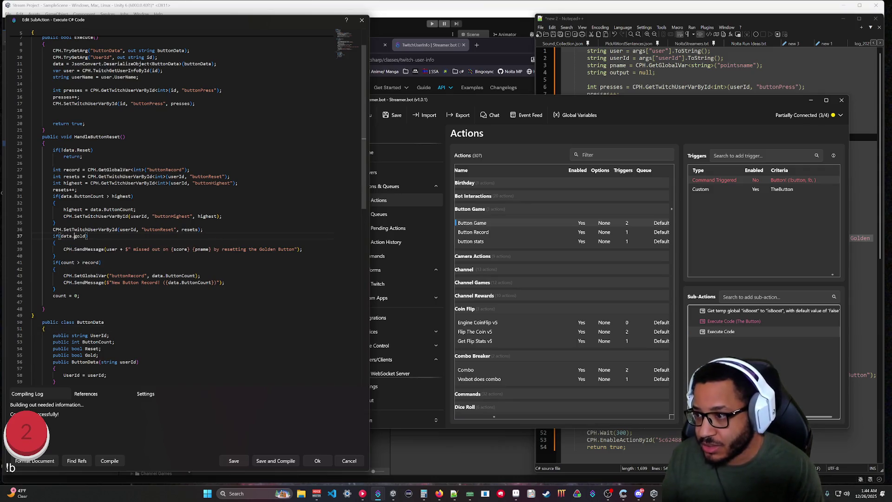
{"action": "key", "text": "ctrl+space"}
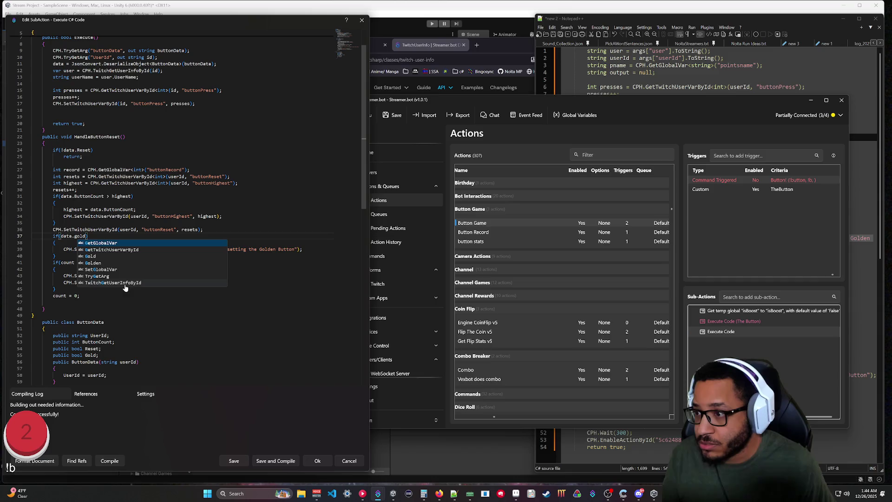
{"action": "key", "text": "Down"}
{"action": "key", "text": "Down"}
{"action": "key", "text": "Return"}
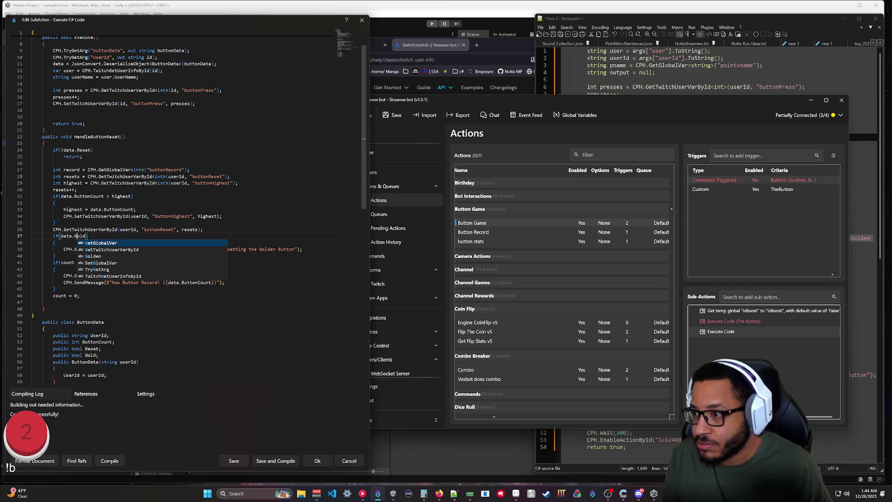
{"action": "left_click", "coordinate": [43, 329]}
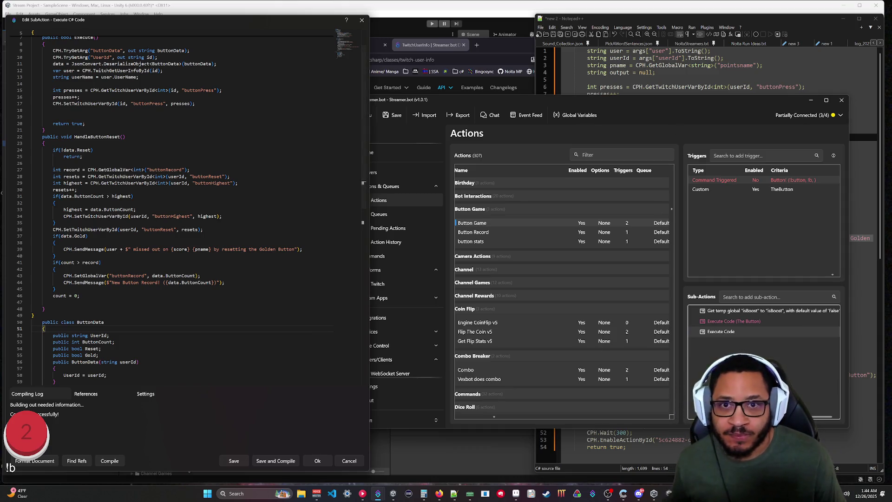
{"action": "left_click", "coordinate": [697, 446]}
{"action": "scroll", "coordinate": [697, 279], "scroll_direction": "down", "scroll_amount": 8}
{"action": "scroll", "coordinate": [716, 251], "scroll_direction": "up", "scroll_amount": 8}
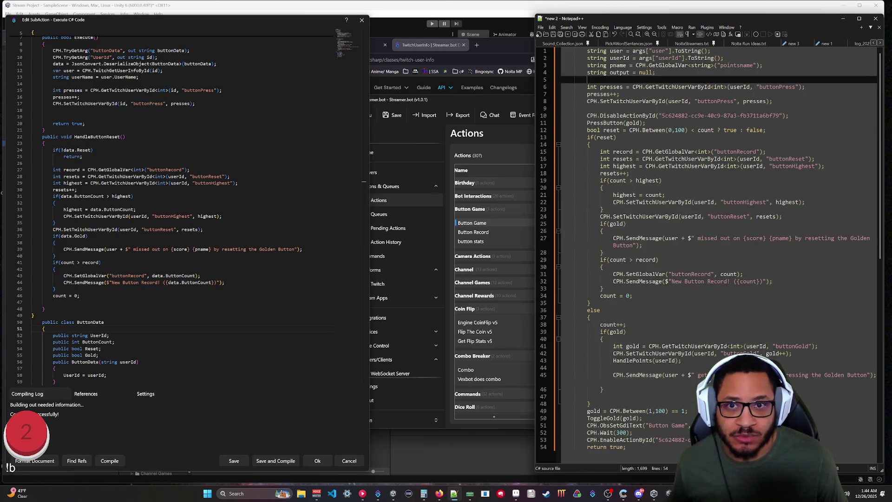
Step: Move the Notepad++ script aside to view its top lines, then compile the C# code
{"action": "left_click_drag", "start_coordinate": [691, 20], "coordinate": [652, 30]}
{"action": "scroll", "coordinate": [674, 232], "scroll_direction": "down", "scroll_amount": 3}
{"action": "scroll", "coordinate": [674, 260], "scroll_direction": "up", "scroll_amount": 2}
{"action": "left_click", "coordinate": [723, 75]}
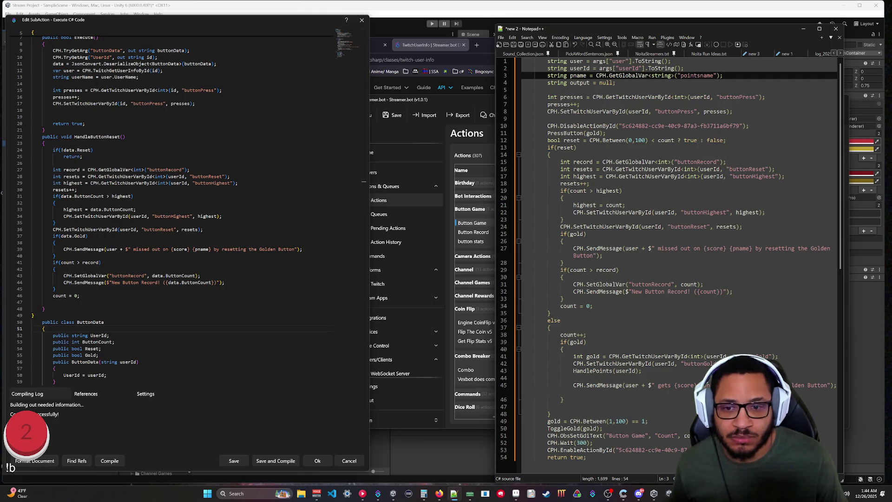
{"action": "left_click", "coordinate": [118, 461]}
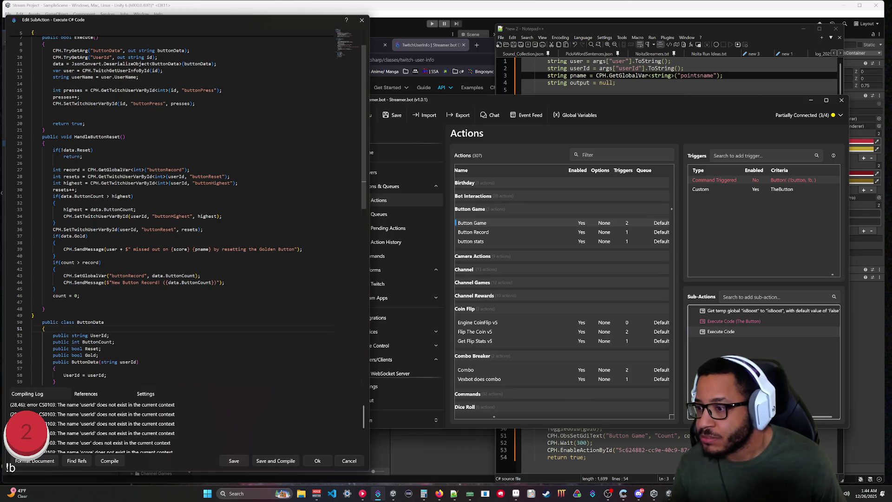
Step: Move the code editor aside and scroll through the code to review the userId CS0103 errors
{"action": "mouse_move", "coordinate": [205, 18]}
{"action": "left_mouse_down"}
{"action": "mouse_move", "coordinate": [271, 38]}
{"action": "mouse_move", "coordinate": [235, 29]}
{"action": "left_mouse_up"}
{"action": "scroll", "coordinate": [209, 219], "scroll_direction": "up", "scroll_amount": 2}
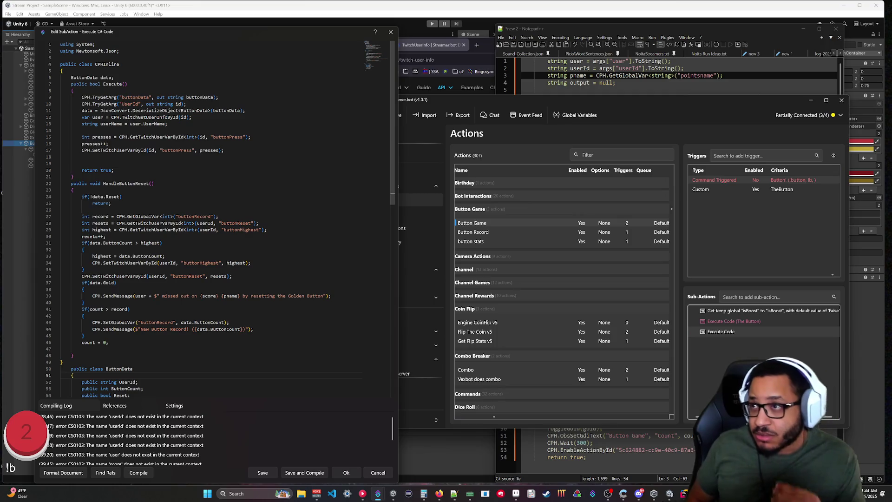
{"action": "scroll", "coordinate": [209, 218], "scroll_direction": "down", "scroll_amount": 4}
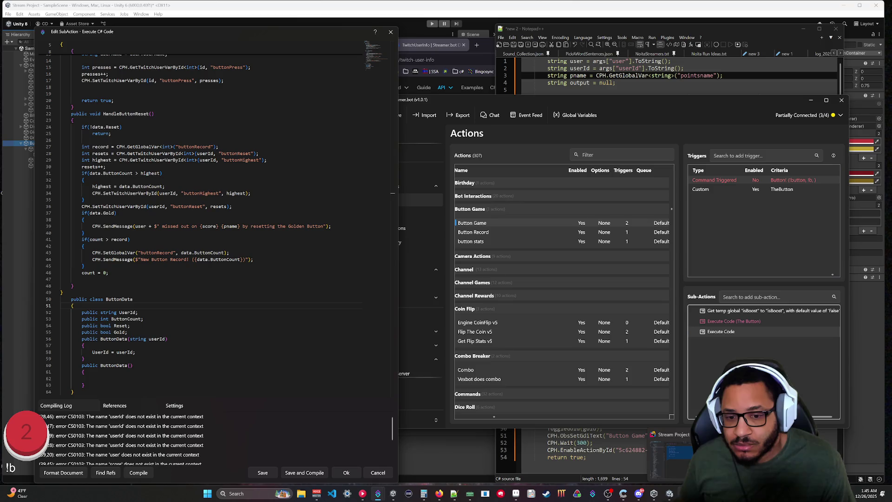
{"action": "key", "text": "alt+Tab"}
{"action": "left_click", "coordinate": [218, 247]}
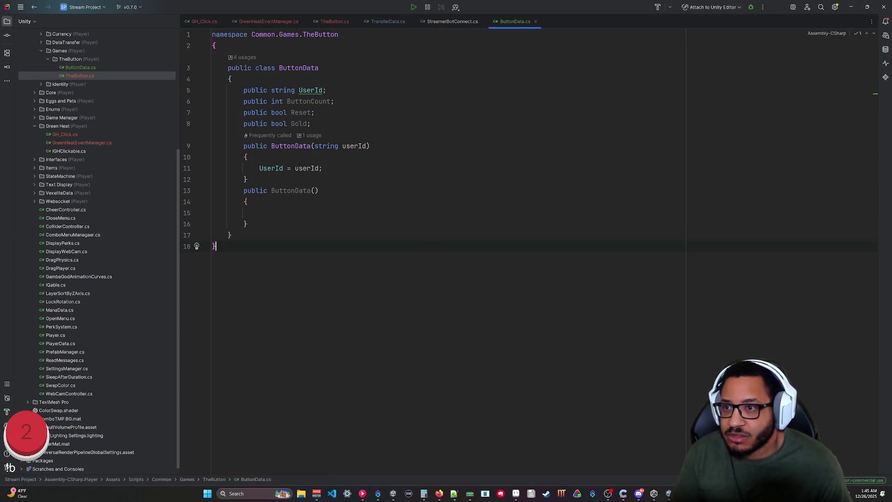
{"action": "left_click", "coordinate": [334, 22]}
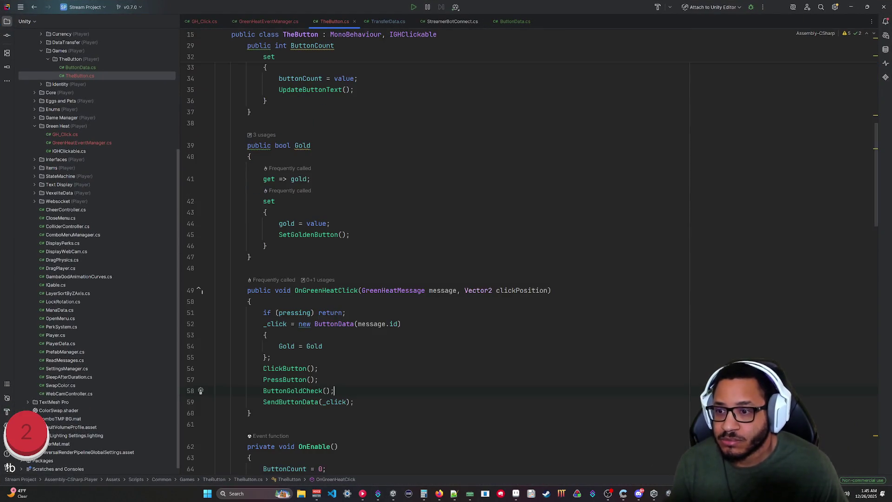
{"action": "scroll", "coordinate": [334, 297], "scroll_direction": "up", "scroll_amount": 5}
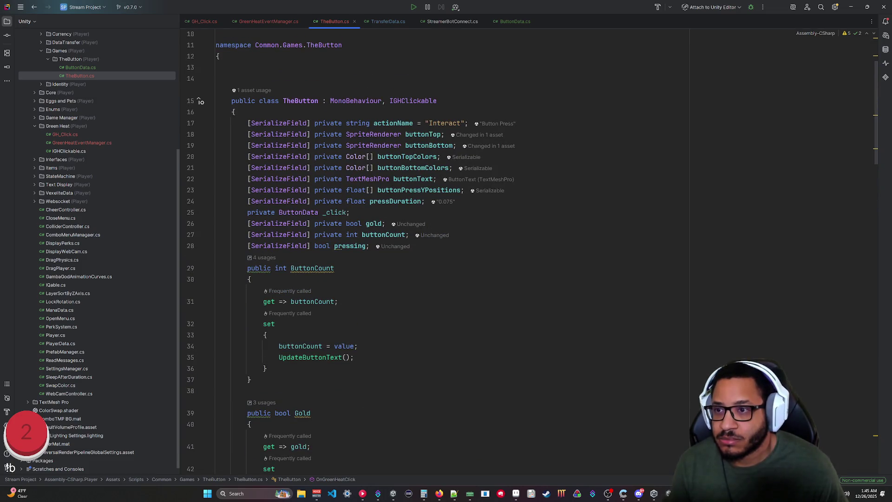
{"action": "scroll", "coordinate": [334, 298], "scroll_direction": "down", "scroll_amount": 5}
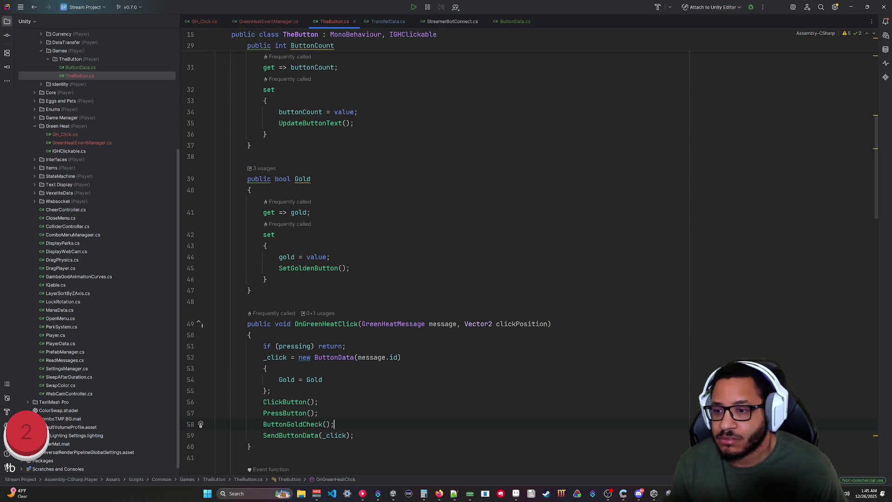
{"action": "left_click", "coordinate": [851, 6]}
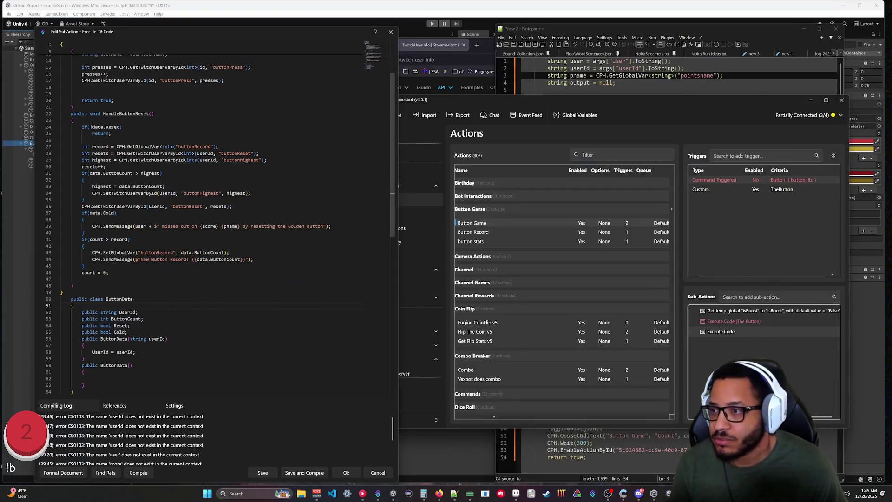
Step: Delete the UserId argument line and add a blank line after the deserialize line
{"action": "left_click_drag", "start_coordinate": [186, 104], "coordinate": [219, 97]}
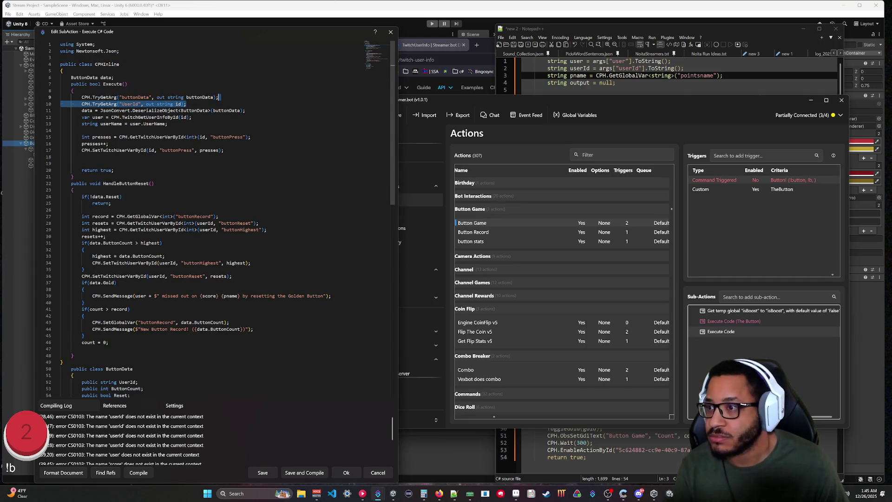
{"action": "key", "text": "BackSpace"}
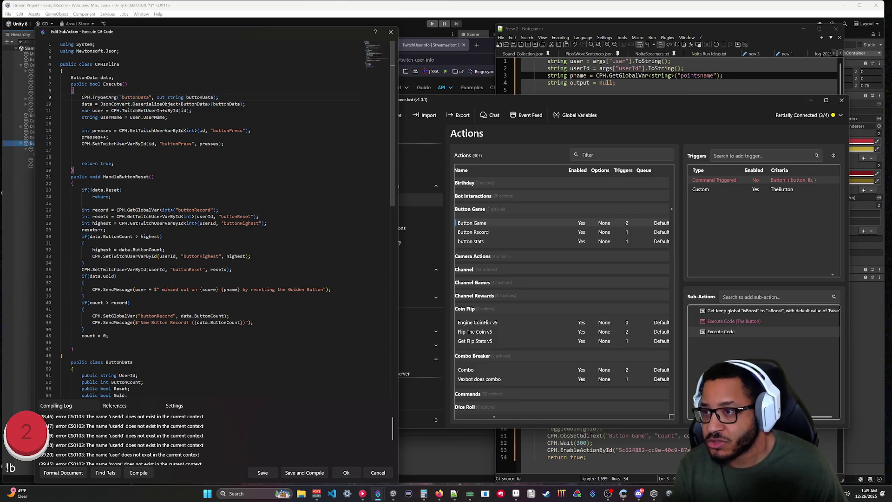
{"action": "left_click", "coordinate": [245, 104]}
{"action": "key", "text": "Return"}
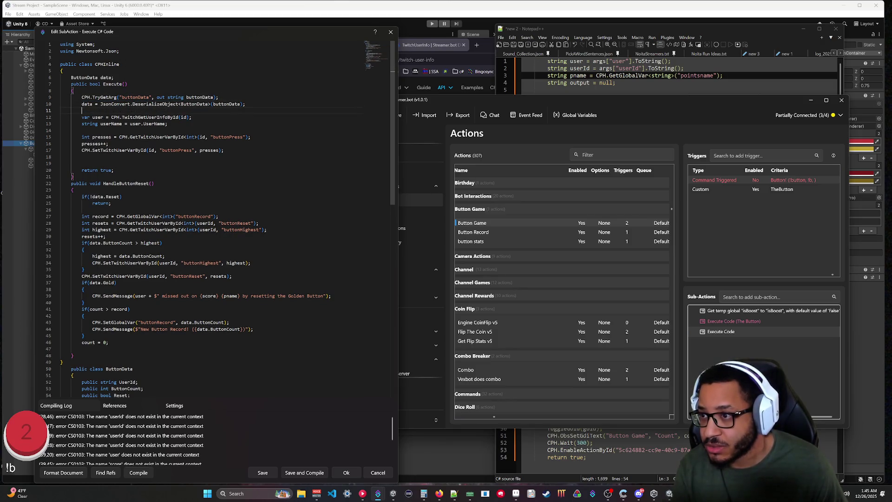
{"action": "scroll", "coordinate": [209, 218], "scroll_direction": "down", "scroll_amount": 5}
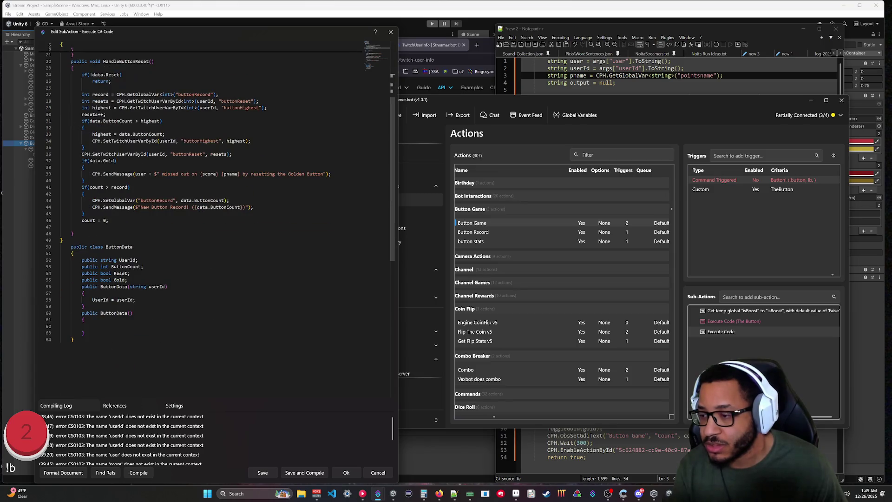
{"action": "scroll", "coordinate": [209, 218], "scroll_direction": "up", "scroll_amount": 5}
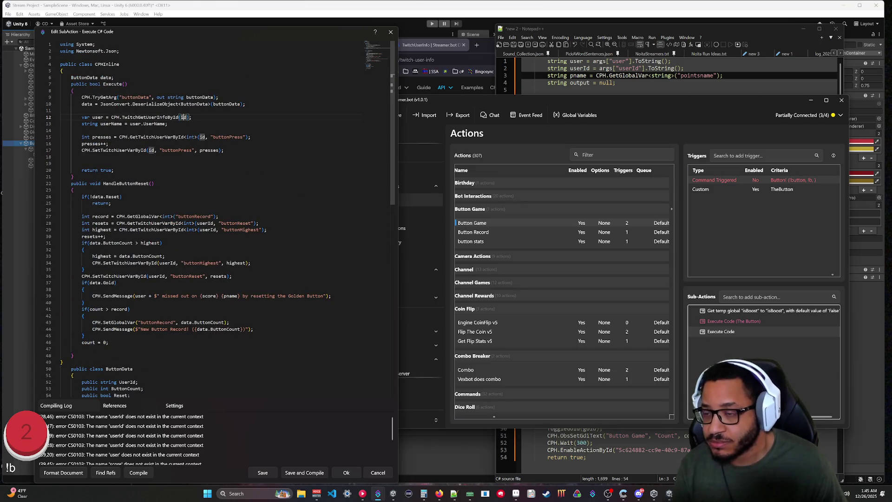
Step: Try replacing every 'id' with 'data.UserId', then undo that replace-all
{"action": "key", "text": "ctrl+f"}
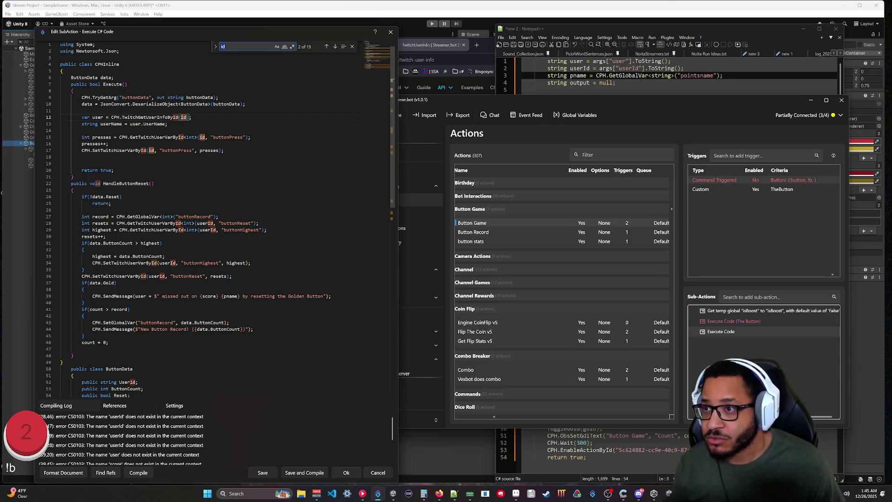
{"action": "key", "text": "ctrl+h"}
{"action": "type", "text": "data.UserId"}
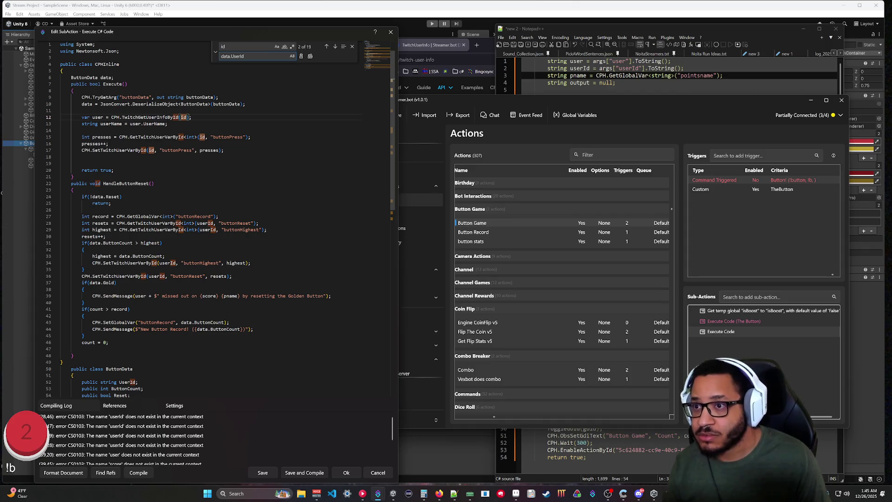
{"action": "left_click", "coordinate": [310, 57]}
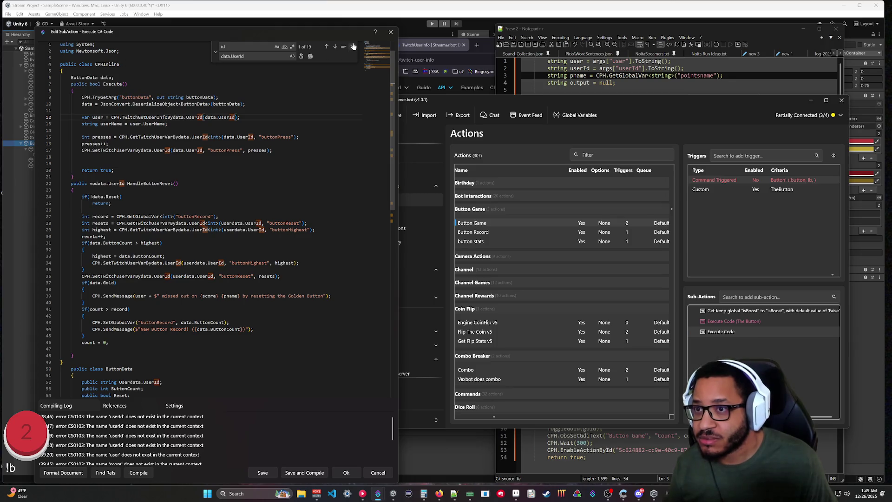
{"action": "key", "text": "Escape"}
{"action": "key", "text": "ctrl+z"}
Step: Replace all case-sensitive 'id' matches with 'data.UserId'
{"action": "key", "text": "ctrl+f"}
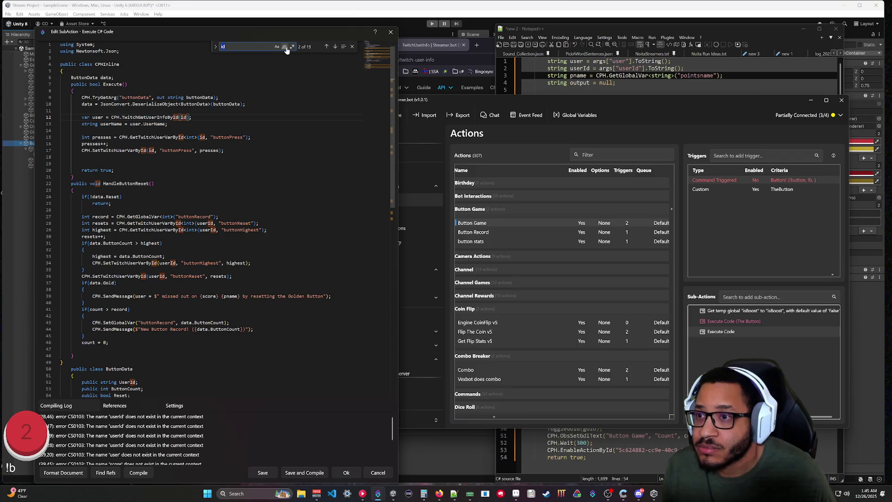
{"action": "left_click", "coordinate": [216, 47]}
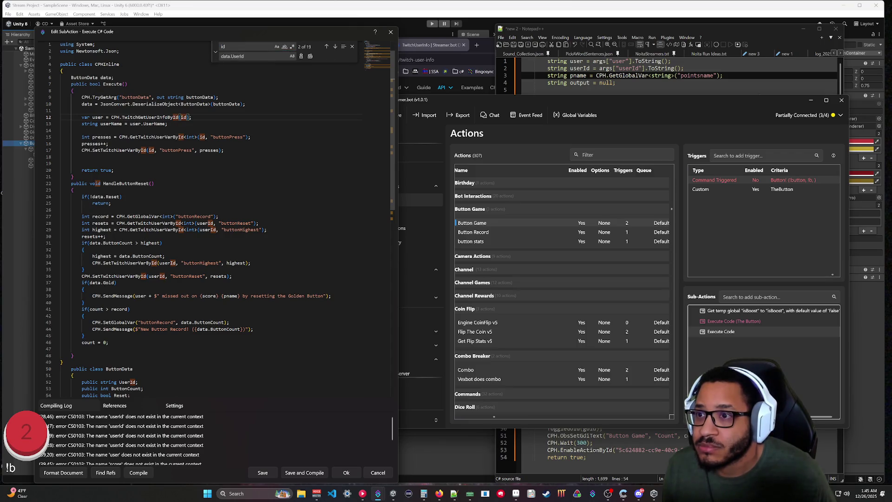
{"action": "left_click", "coordinate": [293, 58]}
{"action": "left_click", "coordinate": [292, 58]}
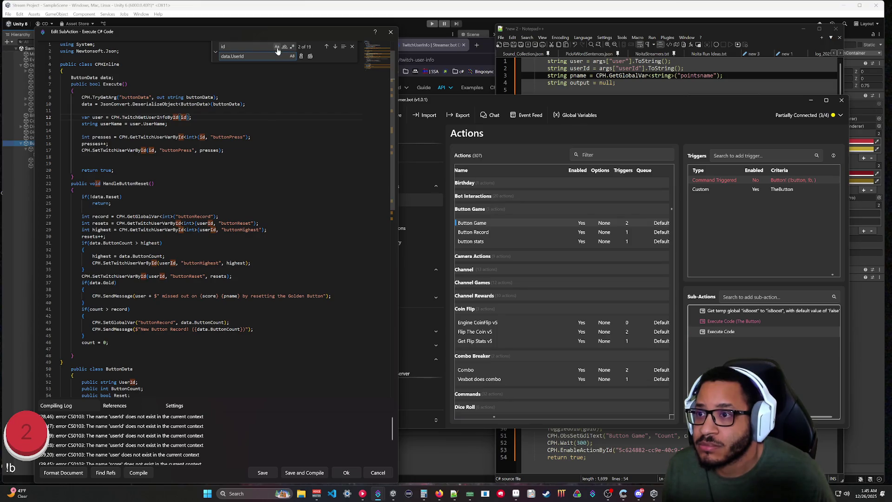
{"action": "left_click", "coordinate": [277, 50]}
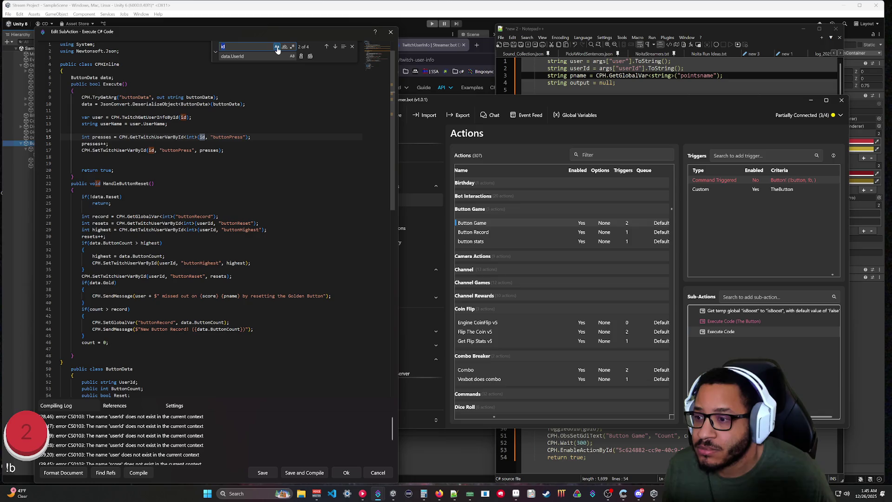
{"action": "left_click", "coordinate": [310, 57]}
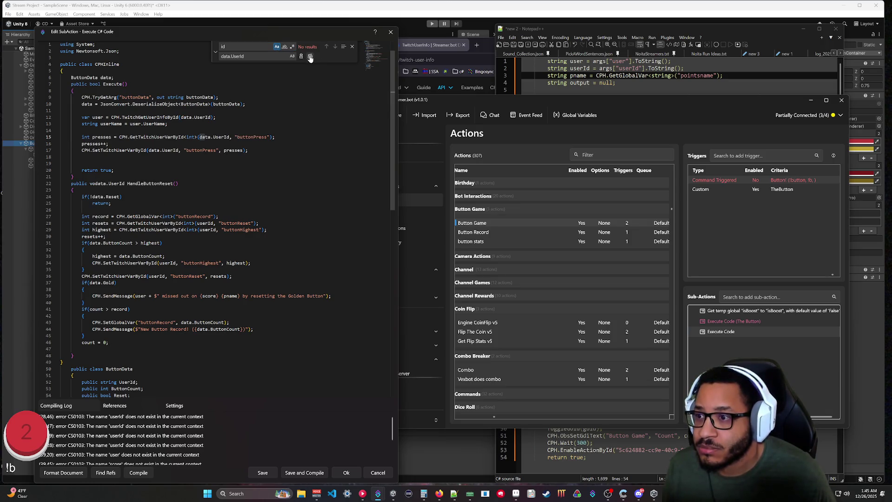
Step: Replace every 'userId' with 'data.UserId' and recompile
{"action": "key", "text": "ctrl+f"}
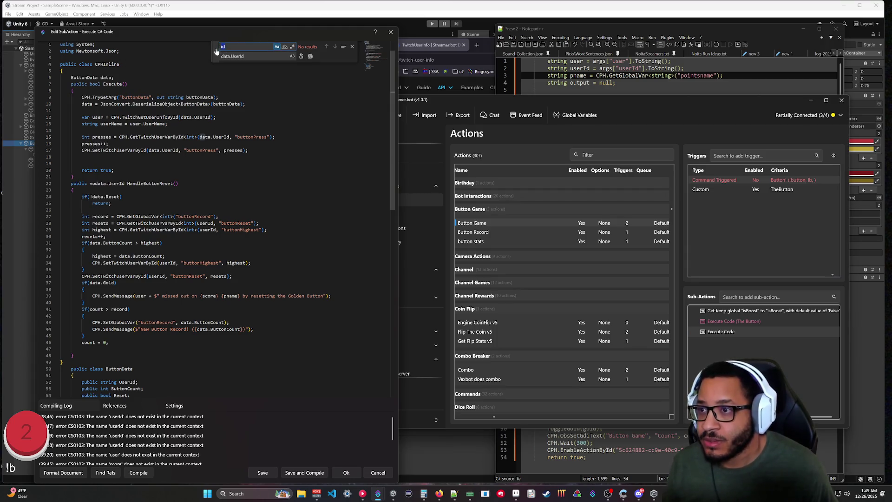
{"action": "type", "text": "userId"}
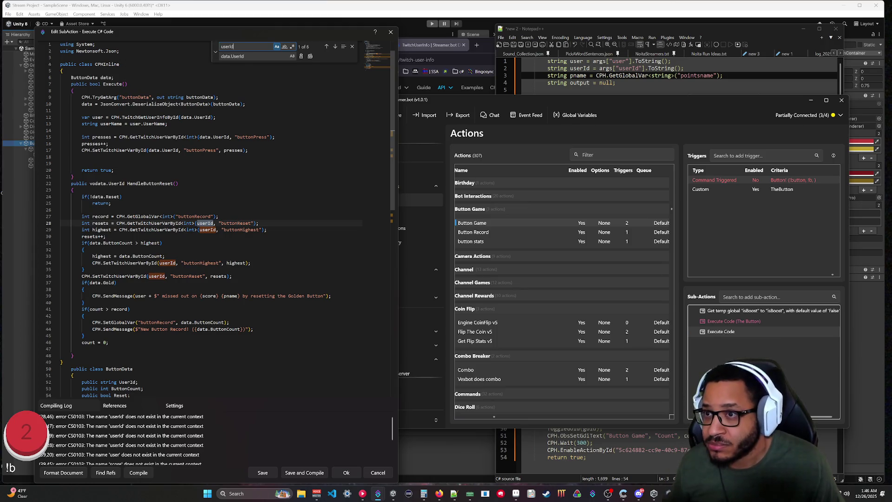
{"action": "left_click", "coordinate": [309, 56]}
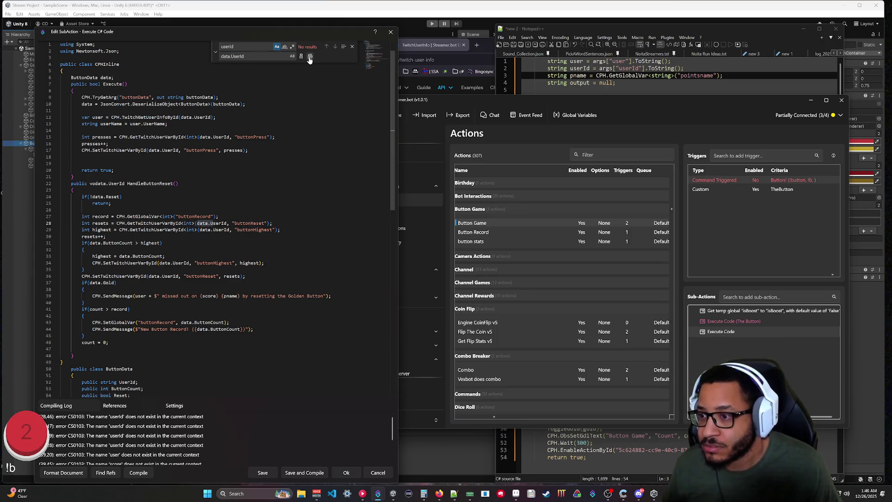
{"action": "left_click", "coordinate": [352, 47]}
{"action": "left_click", "coordinate": [138, 473]}
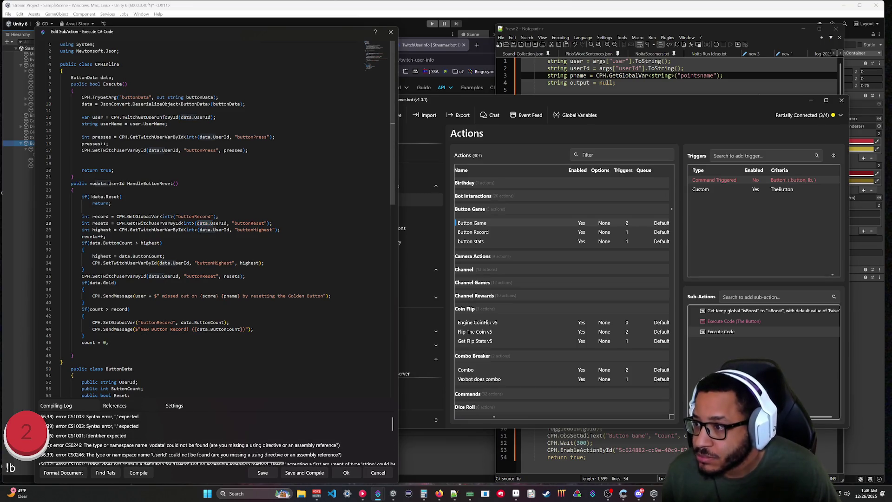
Step: Change the ButtonData constructor's parameter and assignment back to id and recompile
{"action": "scroll", "coordinate": [214, 218], "scroll_direction": "down", "scroll_amount": 4}
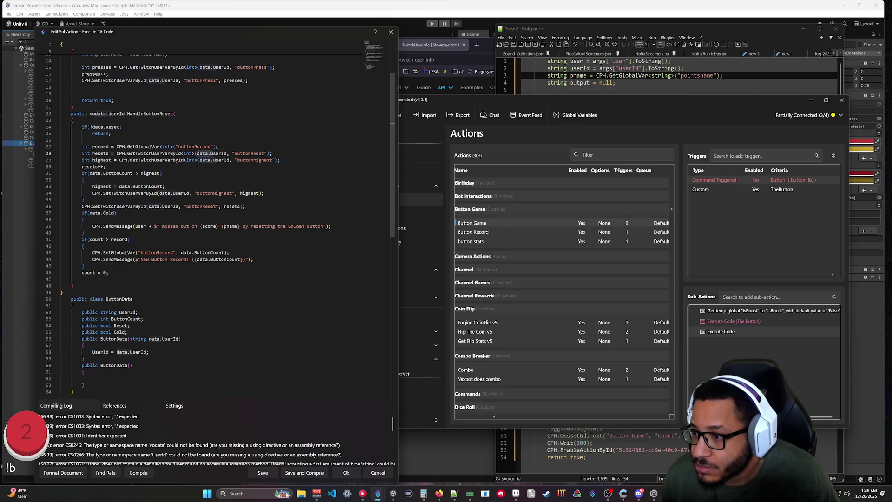
{"action": "left_click", "coordinate": [149, 352]}
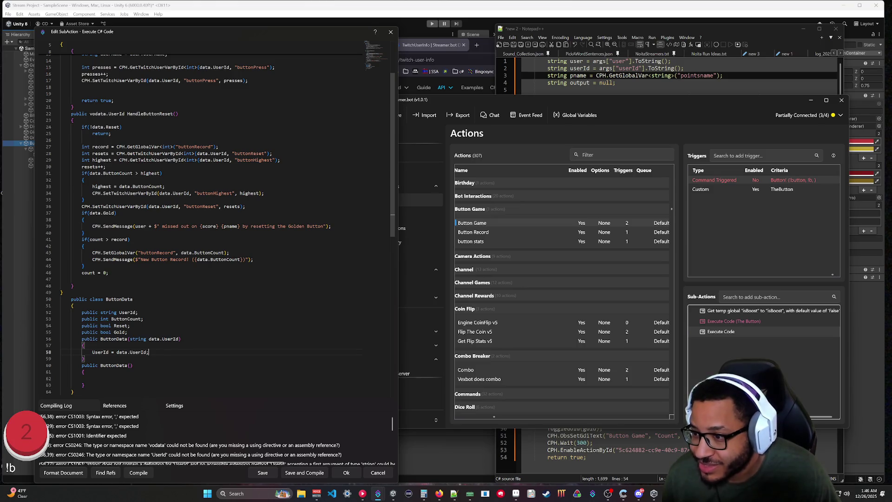
{"action": "left_click_drag", "start_coordinate": [181, 339], "coordinate": [116, 352]}
{"action": "type", "text": "id"}
{"action": "left_click", "coordinate": [132, 366]}
{"action": "type", "text": "id"}
{"action": "left_click", "coordinate": [84, 385]}
{"action": "left_click", "coordinate": [139, 473]}
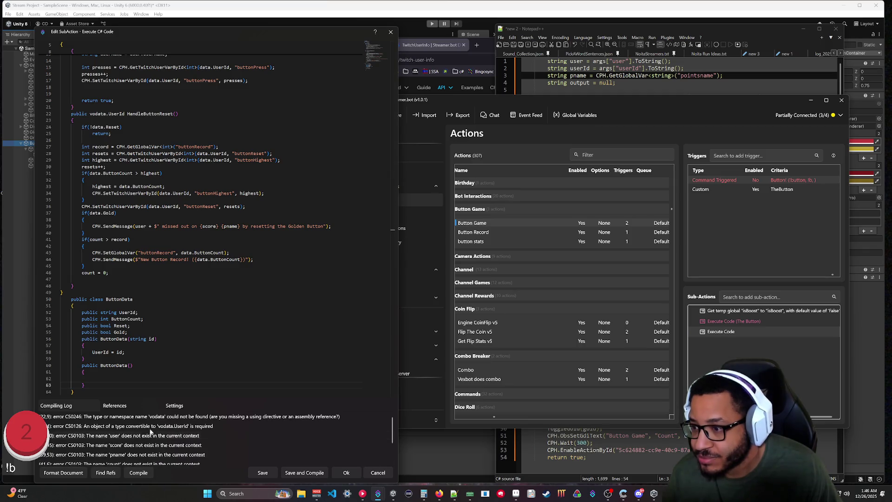
Step: Delete both ButtonData constructors, leaving only the class fields
{"action": "scroll", "coordinate": [209, 209], "scroll_direction": "down", "scroll_amount": 3}
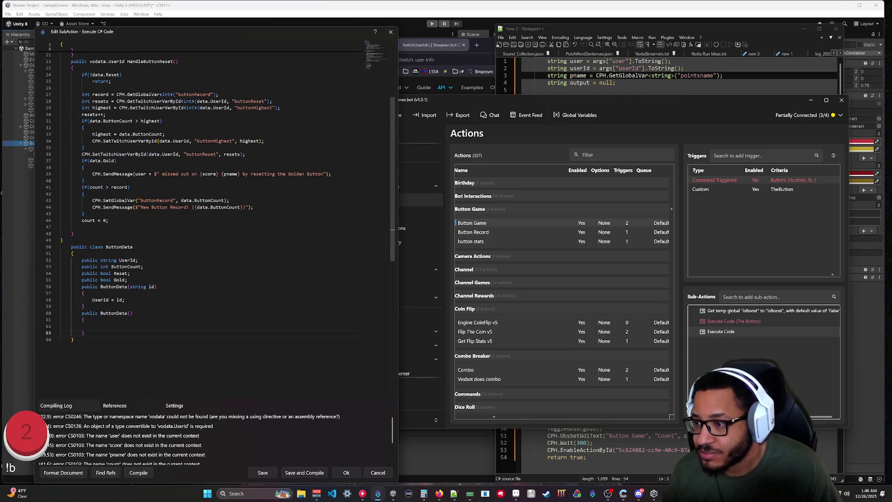
{"action": "left_click_drag", "start_coordinate": [85, 306], "coordinate": [128, 280]}
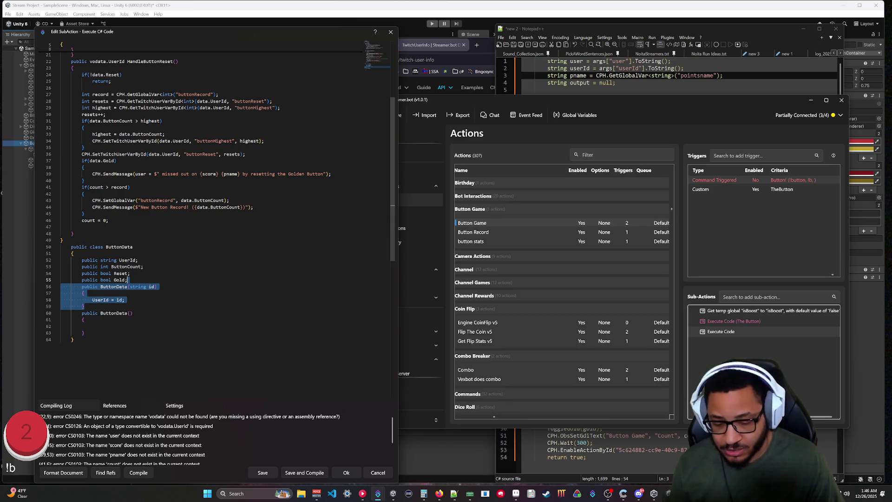
{"action": "mouse_move", "coordinate": [95, 333]}
{"action": "left_mouse_down"}
{"action": "mouse_move", "coordinate": [127, 300]}
{"action": "mouse_move", "coordinate": [128, 280]}
{"action": "left_mouse_up"}
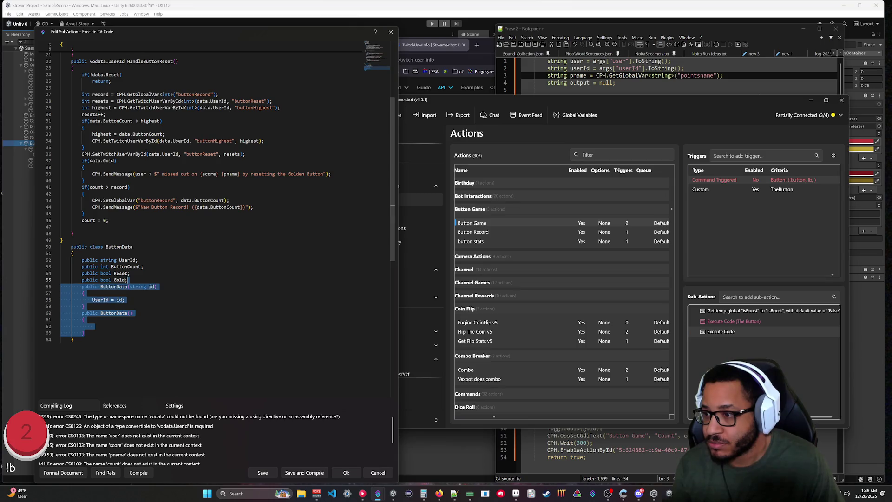
{"action": "key", "text": "BackSpace"}
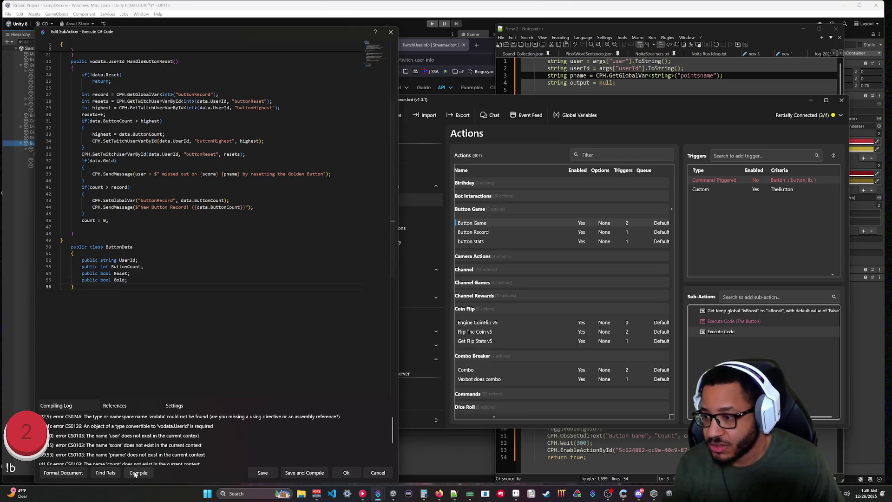
{"action": "scroll", "coordinate": [149, 446], "scroll_direction": "down", "scroll_amount": 1}
{"action": "scroll", "coordinate": [148, 447], "scroll_direction": "up", "scroll_amount": 3}
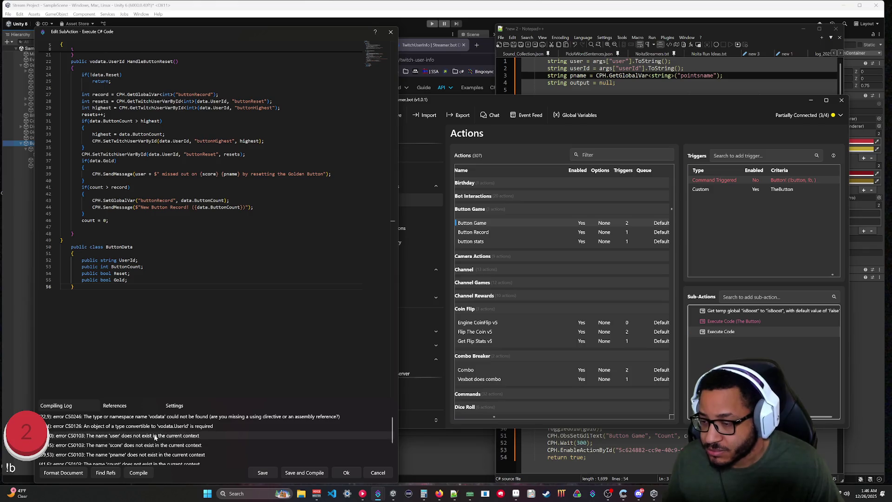
{"action": "scroll", "coordinate": [210, 200], "scroll_direction": "up", "scroll_amount": 3}
{"action": "scroll", "coordinate": [217, 212], "scroll_direction": "up", "scroll_amount": 1}
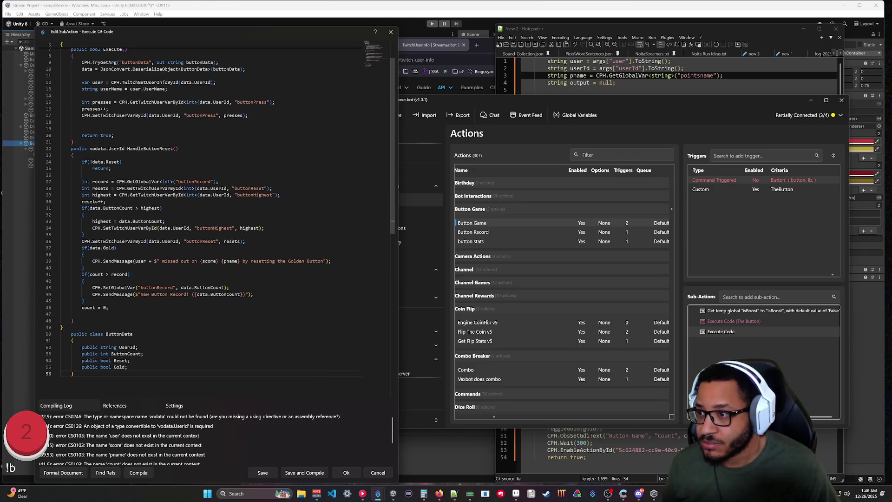
{"action": "scroll", "coordinate": [218, 212], "scroll_direction": "up", "scroll_amount": 2}
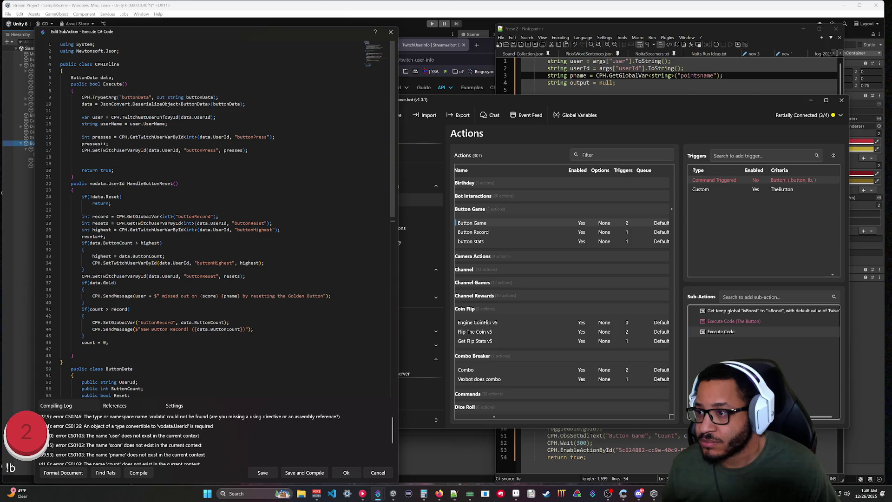
Step: Change HandleButtonReset's return type from vodata.UserId back to void, recompiling in between
{"action": "double_click", "coordinate": [97, 184]}
{"action": "type", "text": "data"}
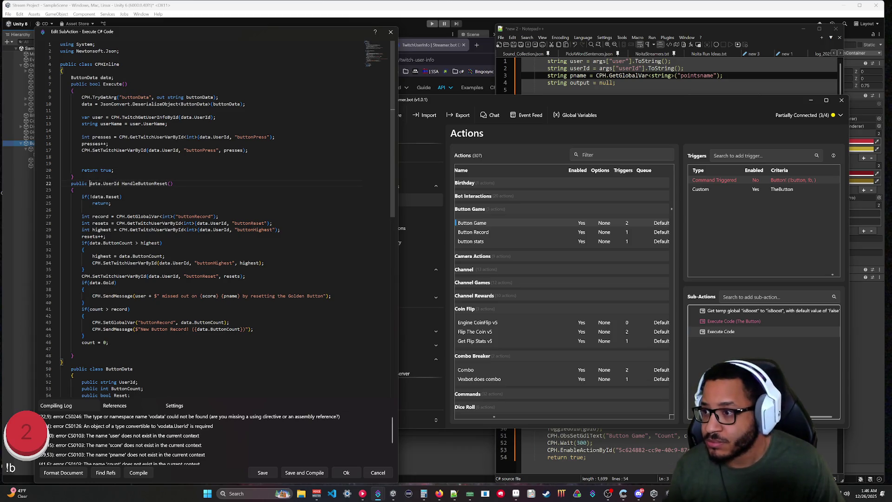
{"action": "left_click", "coordinate": [137, 472]}
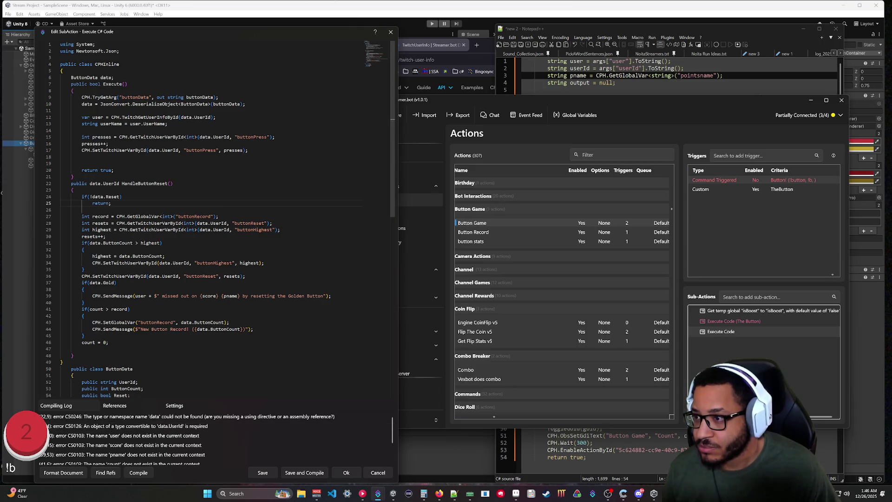
{"action": "left_click_drag", "start_coordinate": [89, 184], "coordinate": [120, 184]}
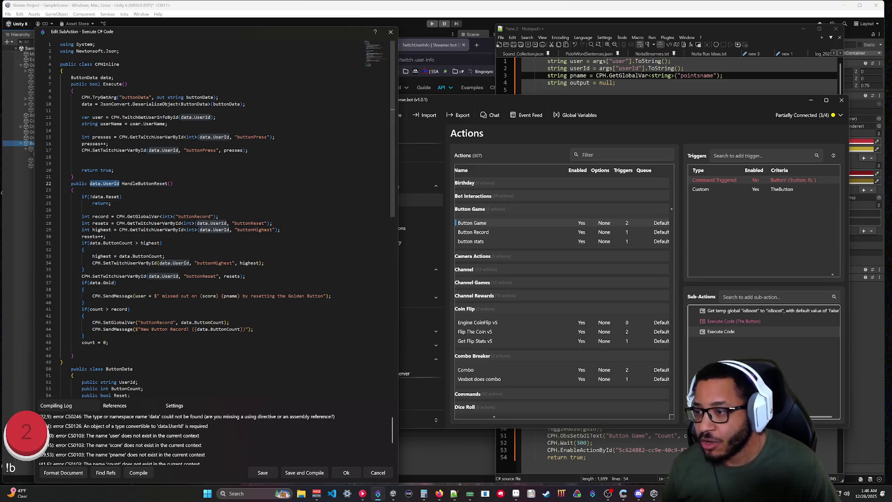
{"action": "type", "text": "void"}
{"action": "left_click", "coordinate": [60, 210]}
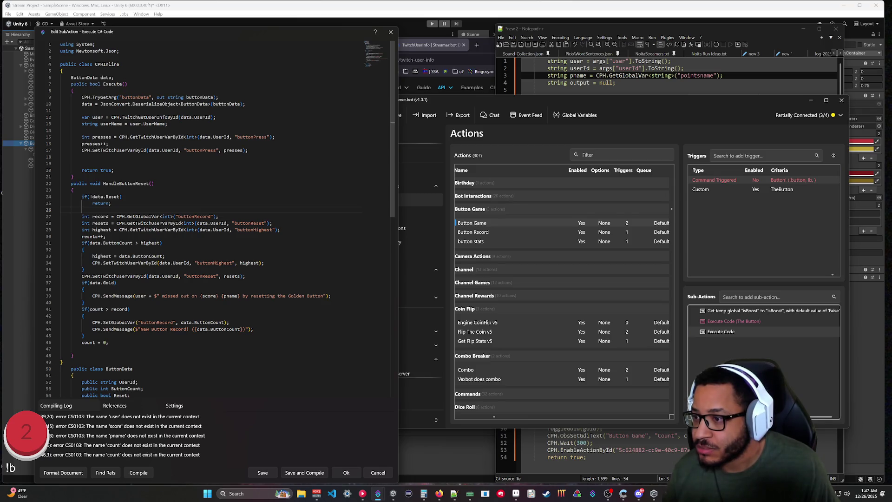
Step: Replace count with data.ButtonCount in the record check, delete 'count = 0;', and recompile
{"action": "left_click_drag", "start_coordinate": [133, 243], "coordinate": [90, 243]}
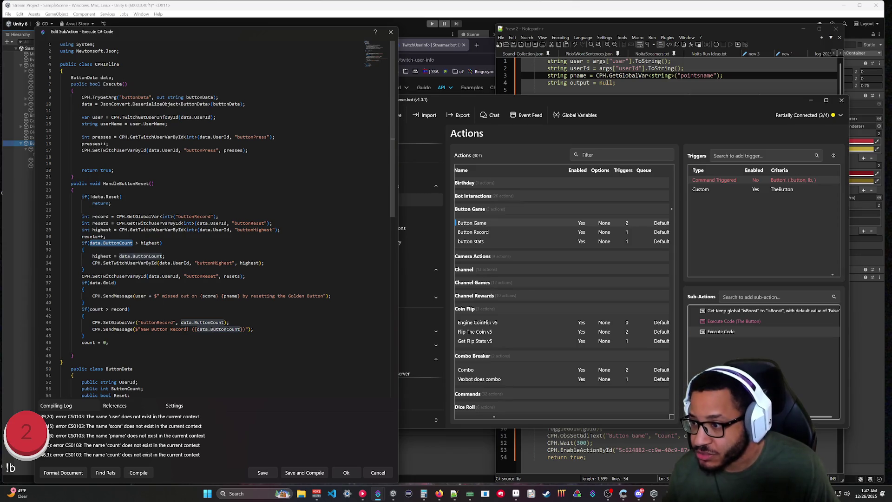
{"action": "key", "text": "ctrl+c"}
{"action": "double_click", "coordinate": [95, 310]}
{"action": "key", "text": "ctrl+v"}
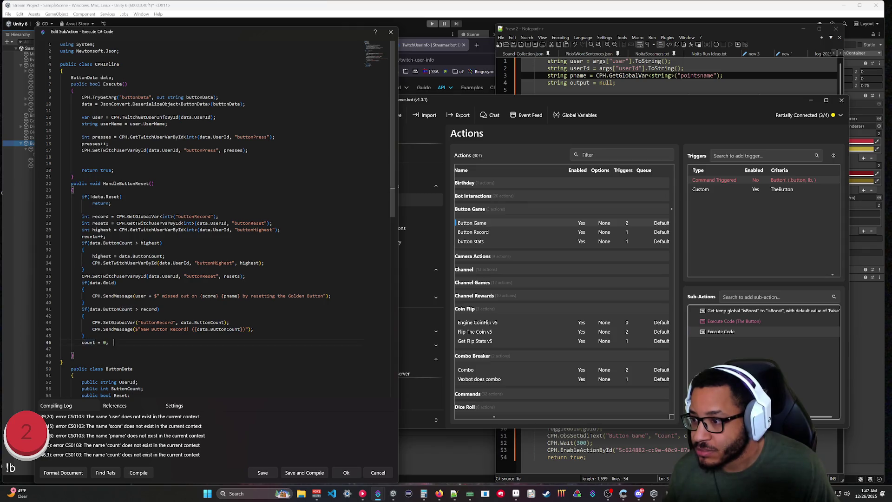
{"action": "left_click_drag", "start_coordinate": [114, 342], "coordinate": [85, 336]}
{"action": "key", "text": "BackSpace"}
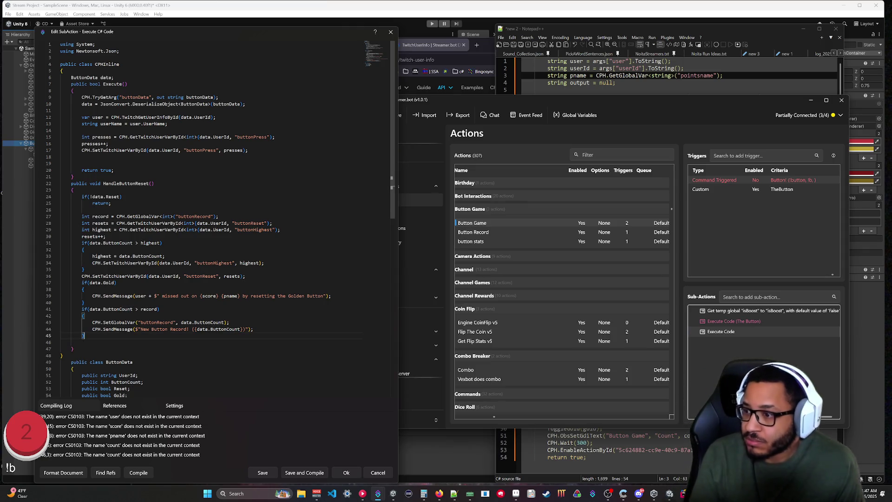
{"action": "key", "text": "Delete"}
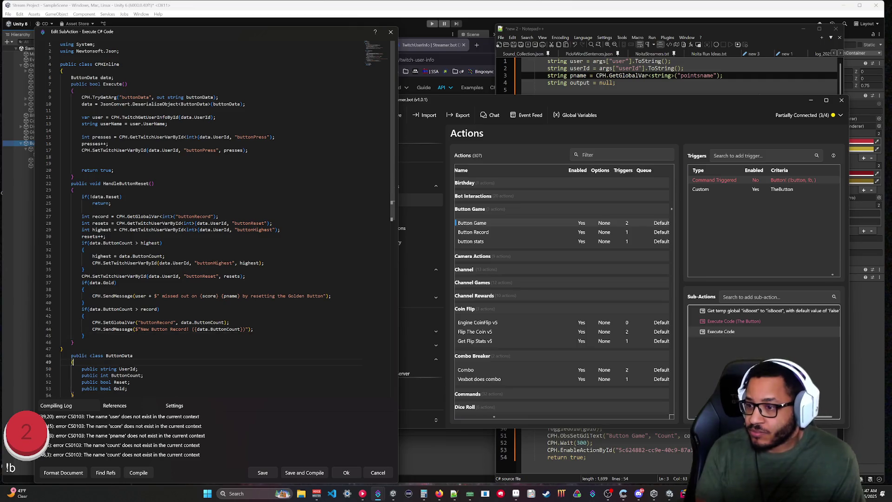
{"action": "left_click", "coordinate": [73, 362]}
{"action": "left_click", "coordinate": [138, 473]}
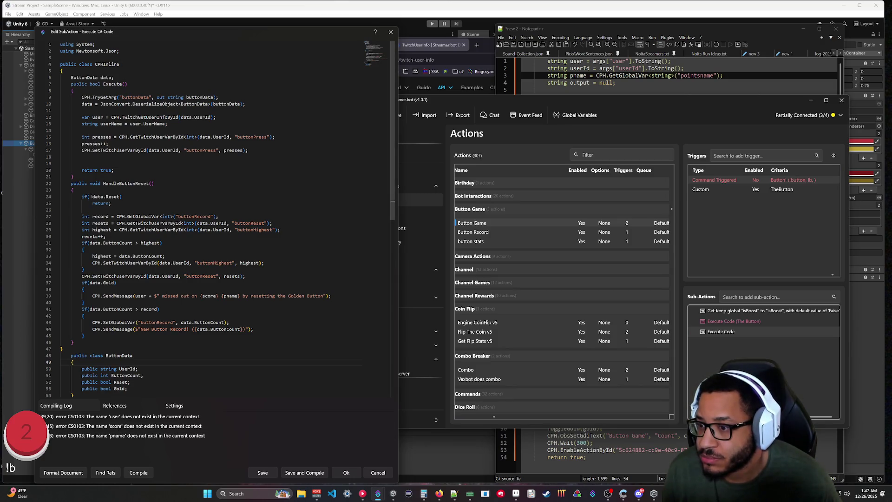
Step: Replace {pname} with Mana in the missed-out message and recompile
{"action": "double_click", "coordinate": [232, 296]}
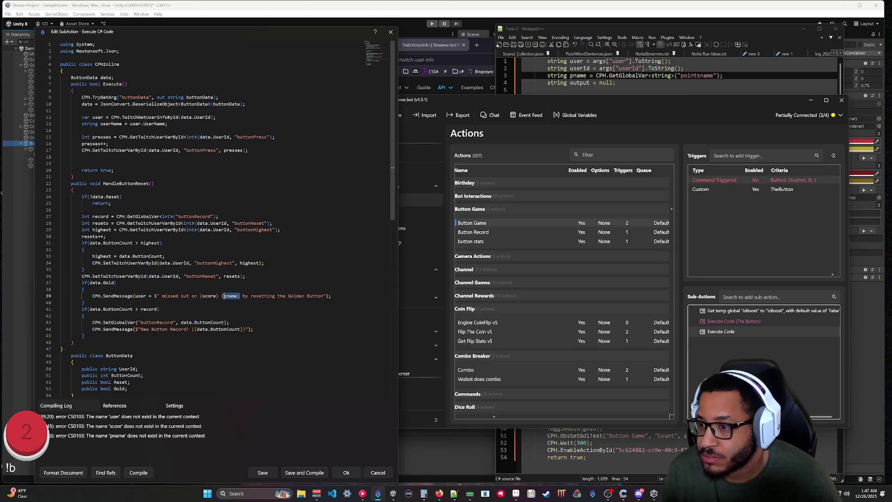
{"action": "key", "text": "BackSpace"}
{"action": "type", "text": "Mana"}
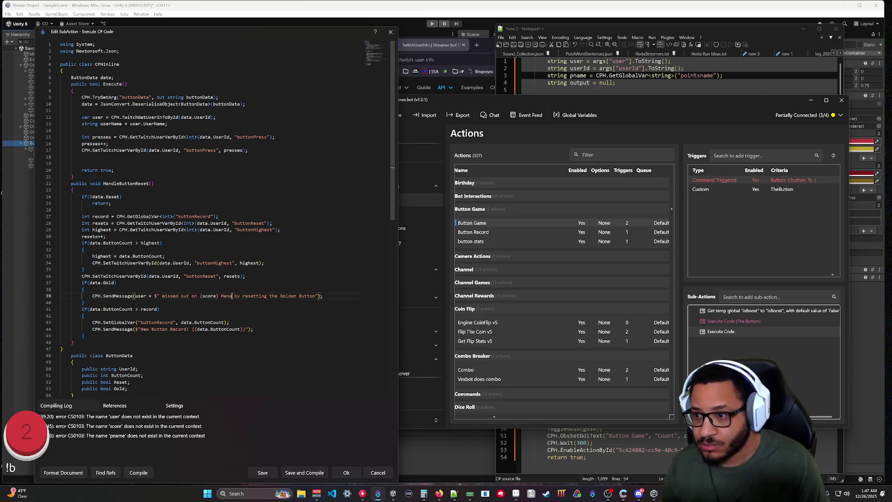
{"action": "left_click", "coordinate": [74, 362]}
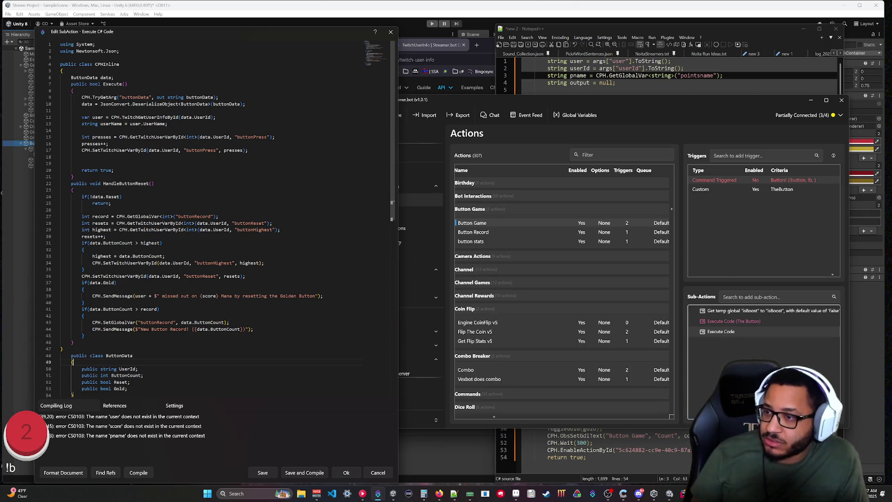
{"action": "left_click", "coordinate": [139, 473]}
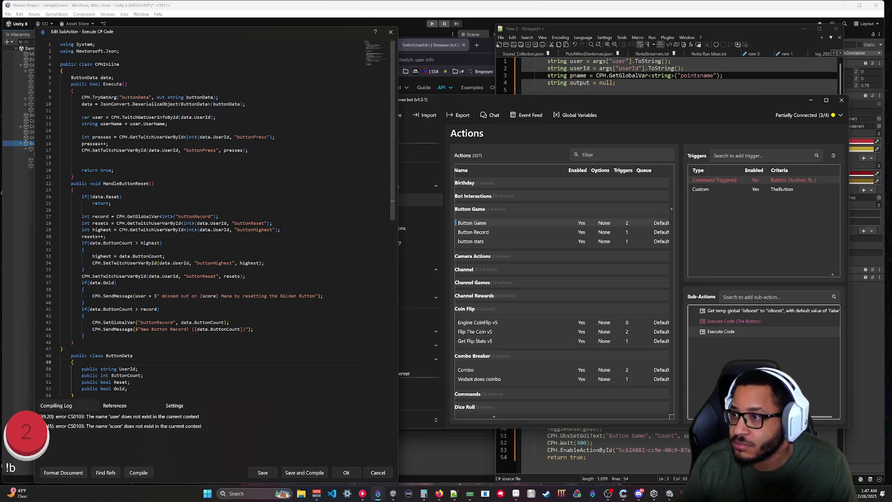
{"action": "left_click", "coordinate": [82, 163]}
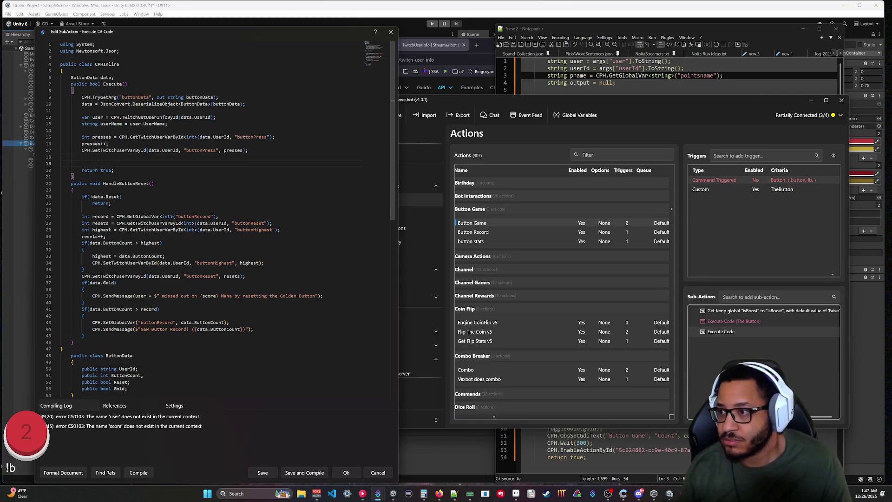
Step: Add a HandleButtonReset(); call in Execute() and compare with the original Notepad++ script
{"action": "type", "text": "Handle"}
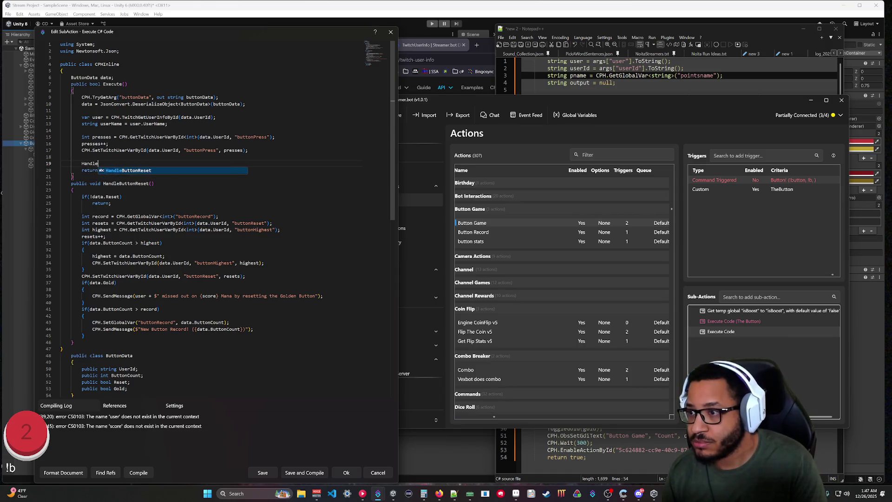
{"action": "type", "text": "ButtonReset();"}
{"action": "key", "text": "Return"}
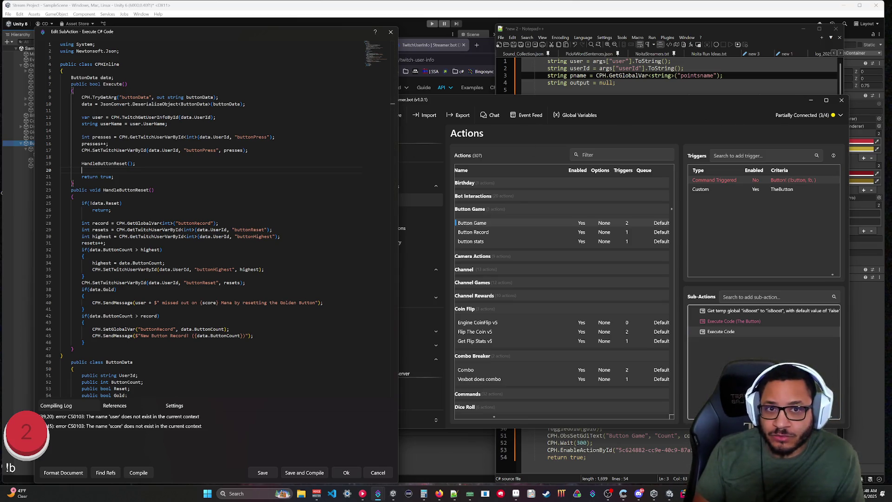
{"action": "left_click", "coordinate": [548, 90]}
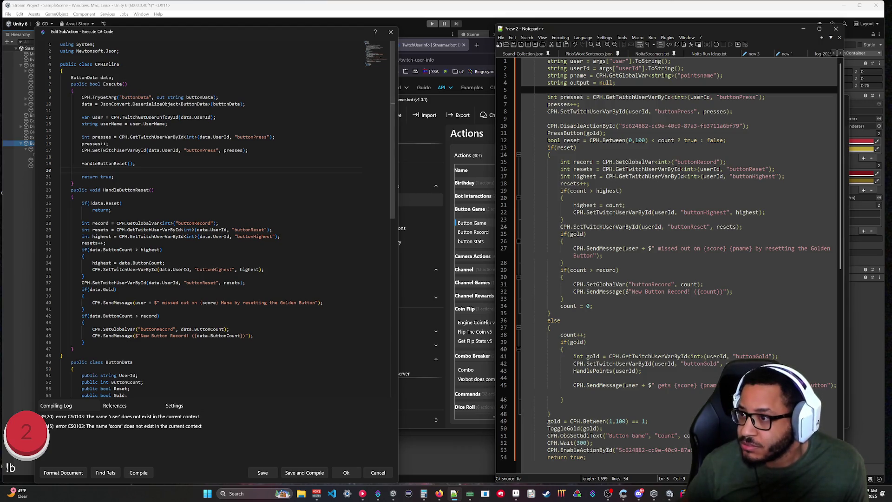
{"action": "key", "text": "alt+Tab"}
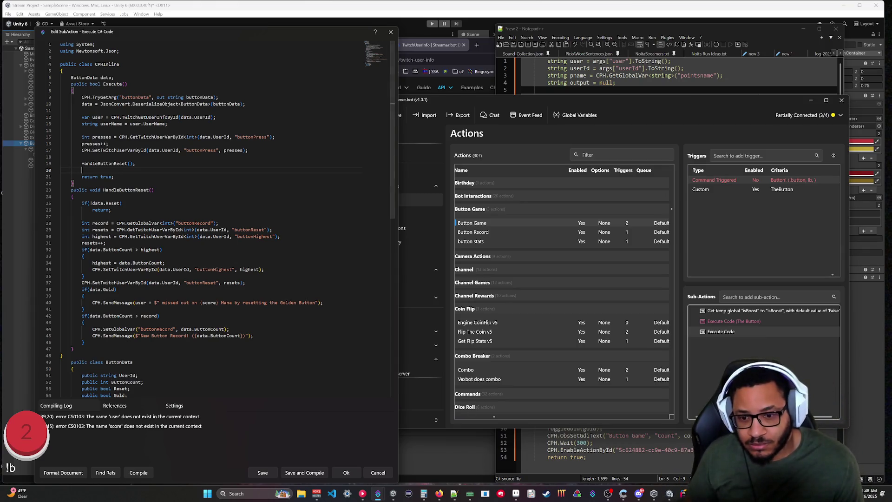
Step: Add a HandleGold(); call after HandleButtonReset() in Execute()
{"action": "left_click", "coordinate": [585, 457]}
{"action": "left_click_drag", "start_coordinate": [565, 400], "coordinate": [561, 334]}
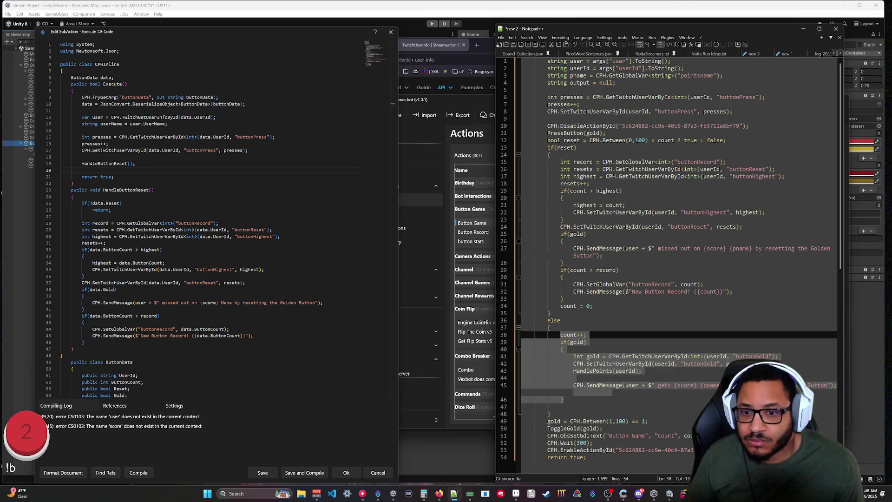
{"action": "left_click_drag", "start_coordinate": [561, 334], "coordinate": [561, 342]}
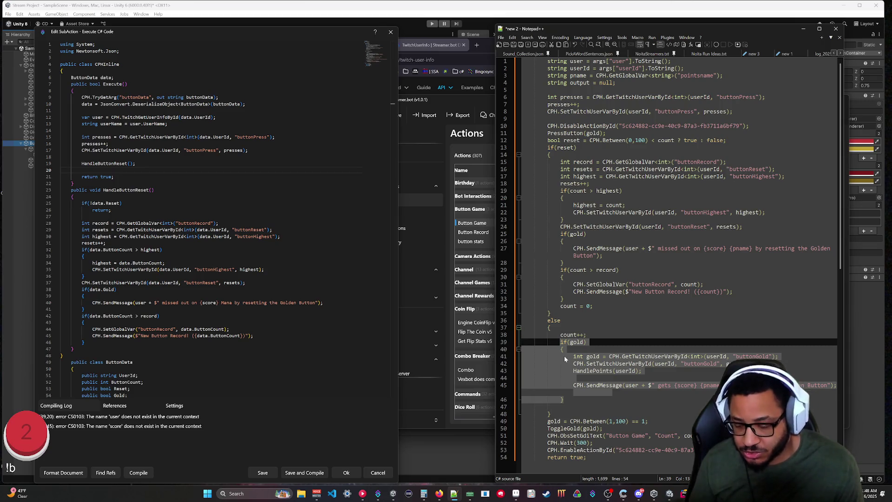
{"action": "left_click", "coordinate": [93, 170]}
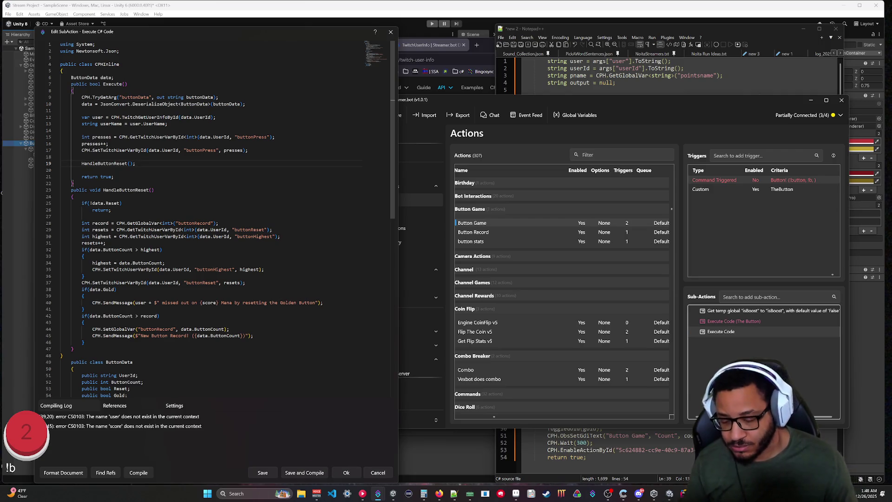
{"action": "key", "text": "Return"}
{"action": "type", "text": "Handl"}
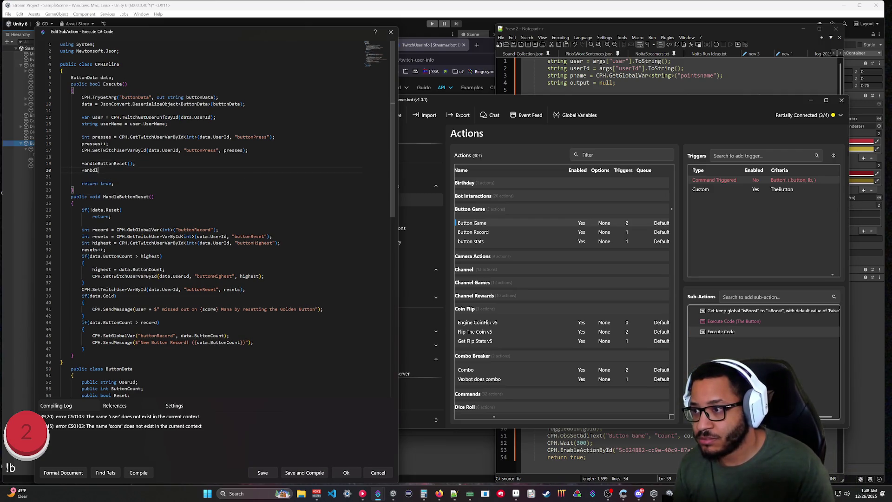
{"action": "type", "text": "eGold"}
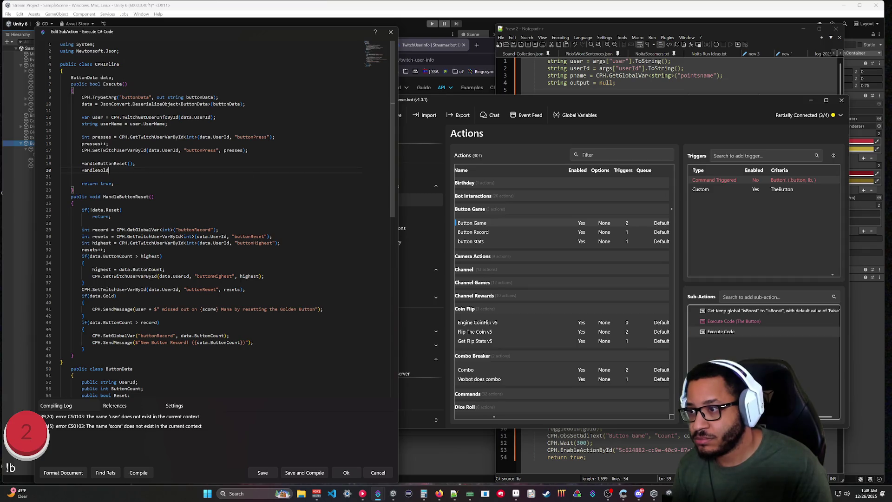
{"action": "type", "text": "();"}
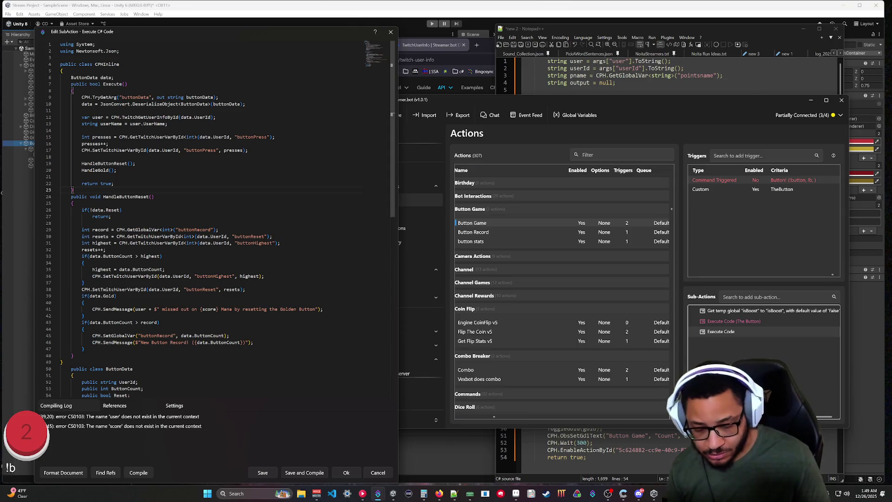
Step: Declare an empty public void HandleGold() method below Execute()
{"action": "key", "text": "Return"}
{"action": "type", "text": "public void HandleG"}
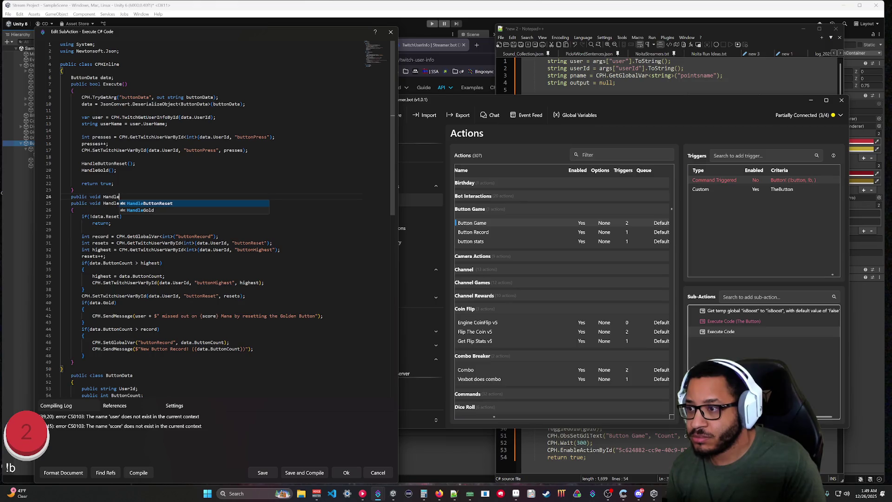
{"action": "key", "text": "Tab"}
{"action": "type", "text": "()"}
{"action": "key", "text": "Return"}
{"action": "type", "text": "{"}
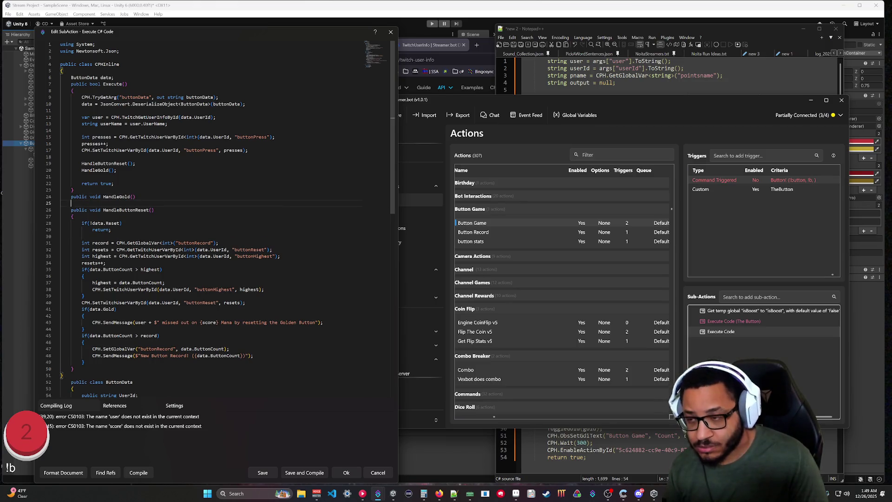
{"action": "key", "text": "Return"}
Step: Copy the five gold-handling lines from the Notepad++ script into HandleGold
{"action": "left_click", "coordinate": [593, 443]}
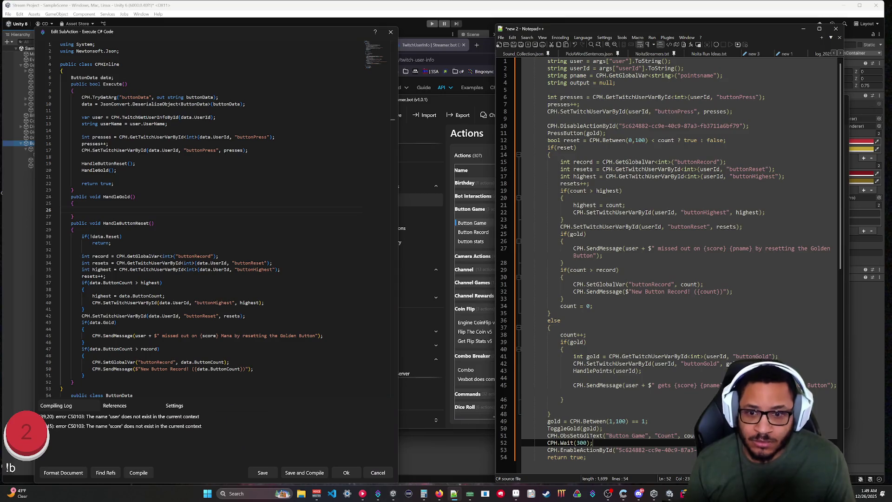
{"action": "left_click_drag", "start_coordinate": [565, 400], "coordinate": [561, 356]}
{"action": "left_click", "coordinate": [609, 387]}
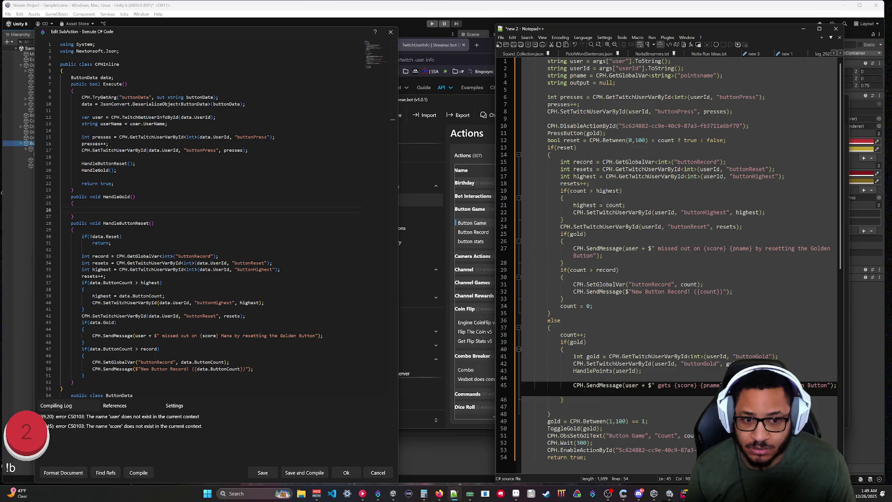
{"action": "mouse_move", "coordinate": [609, 391]}
{"action": "left_mouse_down"}
{"action": "mouse_move", "coordinate": [581, 379]}
{"action": "mouse_move", "coordinate": [575, 357]}
{"action": "left_mouse_up"}
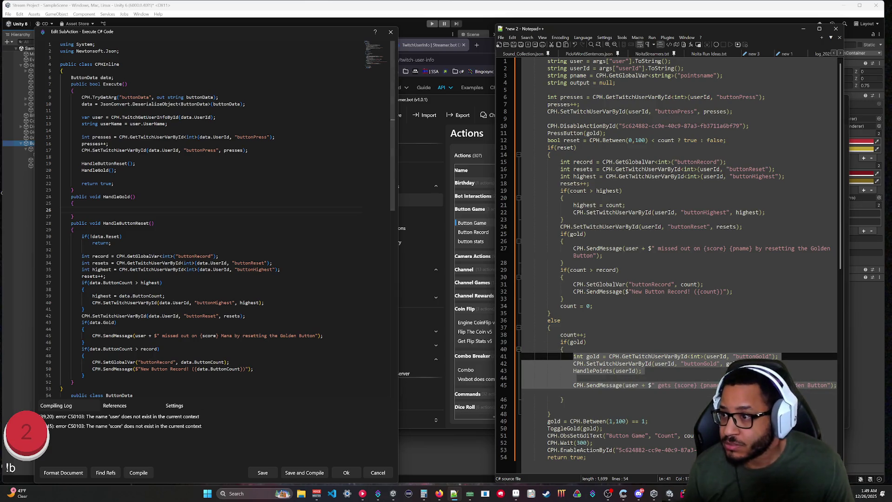
{"action": "left_click", "coordinate": [82, 210]}
{"action": "key", "text": "ctrl+v"}
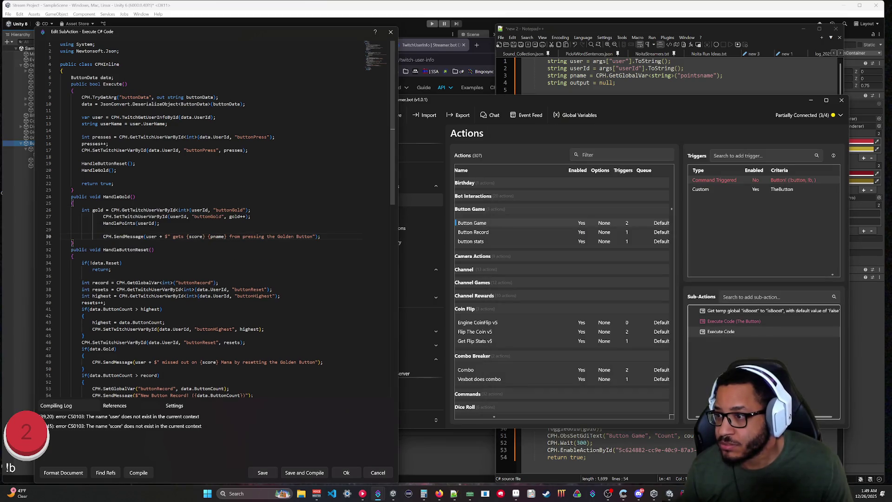
{"action": "key", "text": "shift+Tab"}
{"action": "key", "text": "shift+Tab"}
{"action": "left_click", "coordinate": [104, 223]}
Step: Unindent the pasted lines and add 'if(!data.Gold) return;' at the top of HandleGold
{"action": "key", "text": "shift+Tab"}
{"action": "key", "text": "shift+Tab"}
{"action": "key", "text": "Up"}
{"action": "key", "text": "shift+Tab"}
{"action": "key", "text": "shift+Tab"}
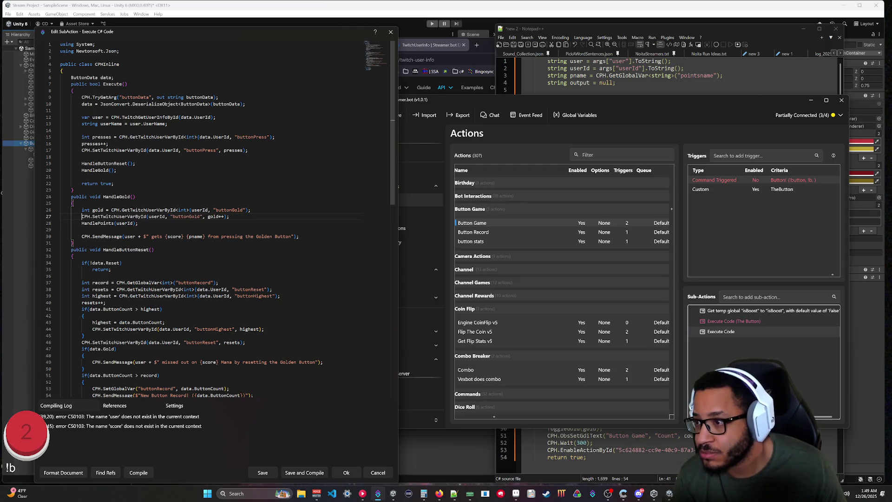
{"action": "key", "text": "Return"}
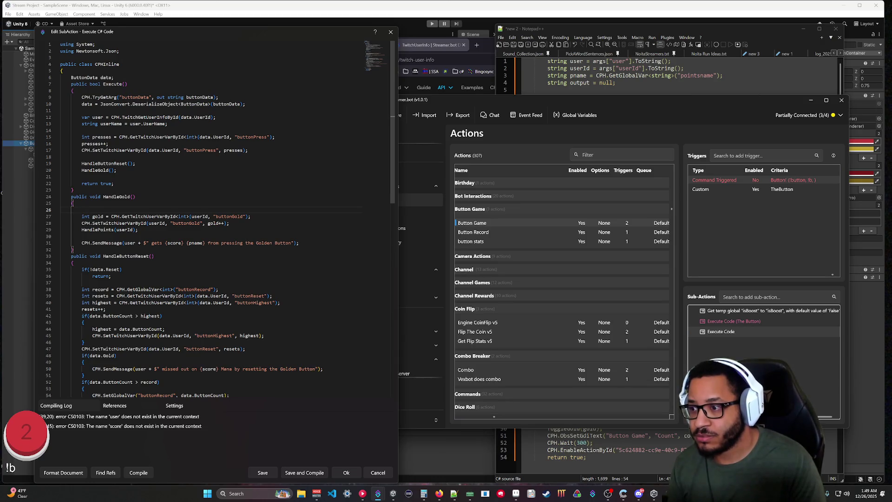
{"action": "type", "text": "if(!data.G"}
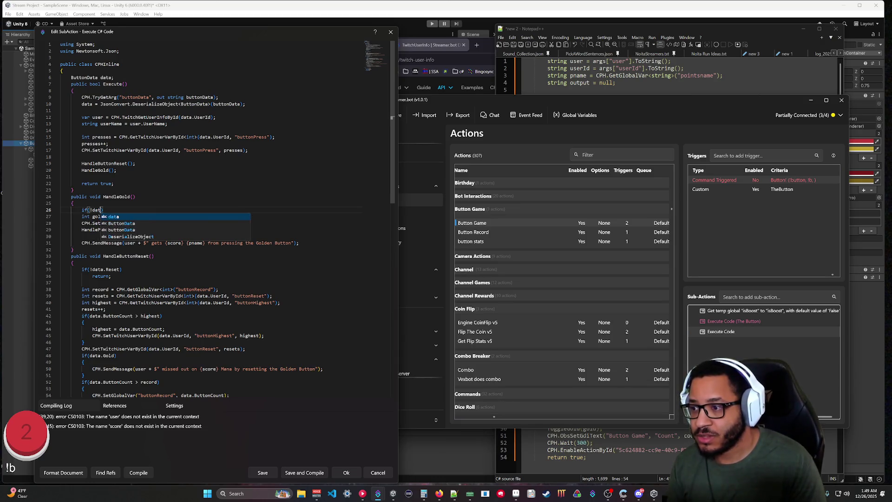
{"action": "type", "text": "old"}
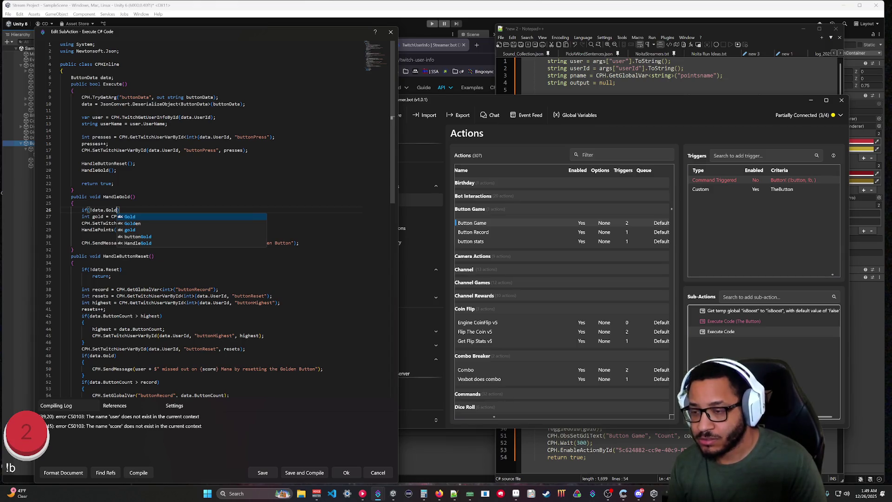
{"action": "type", "text": ")"}
{"action": "key", "text": "Return"}
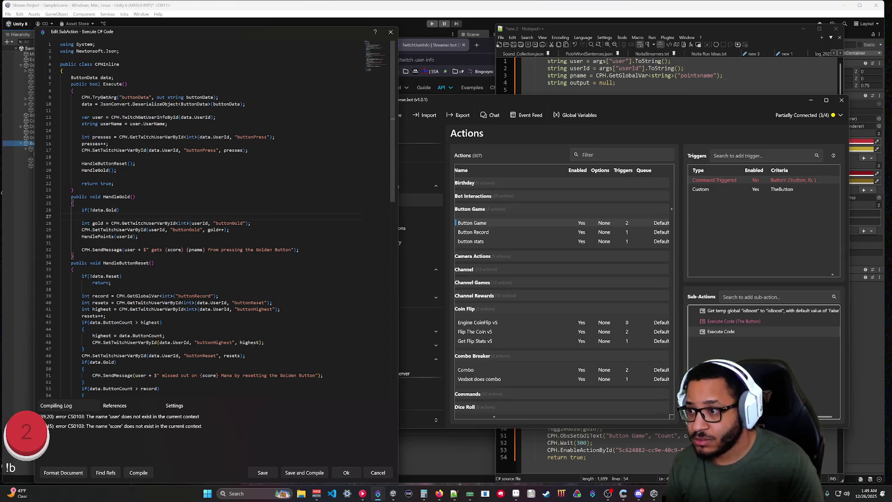
{"action": "type", "text": "return;"}
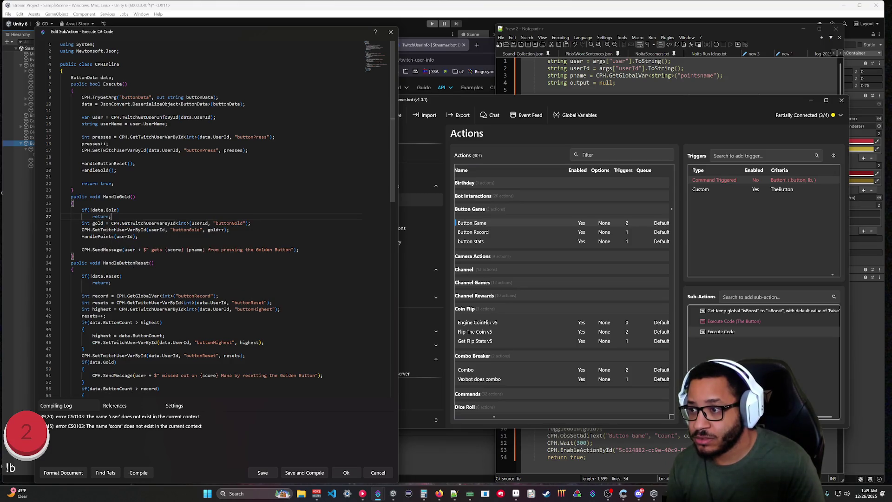
{"action": "left_click", "coordinate": [154, 263]}
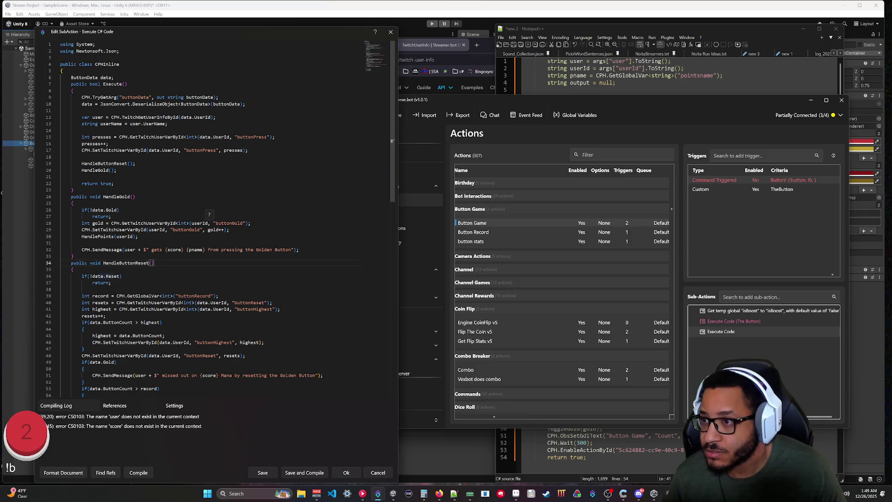
Step: Change userId to data.UserId on lines 28, 29 and 30
{"action": "left_click", "coordinate": [192, 223]}
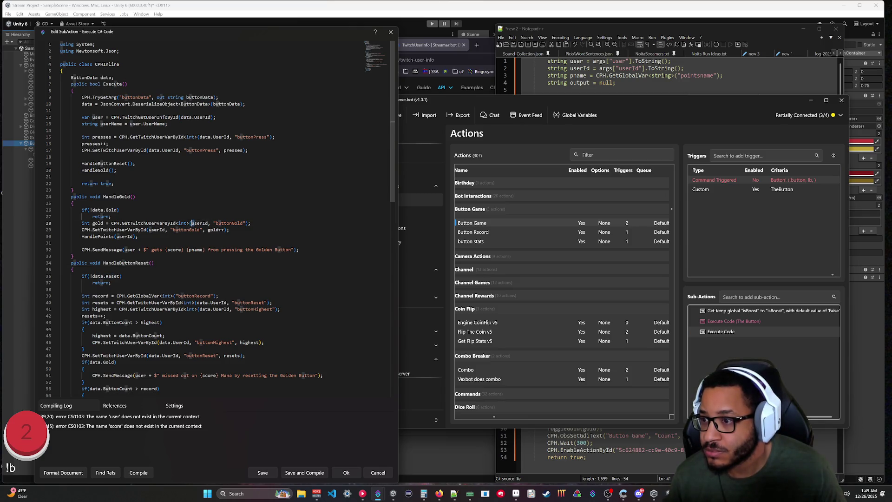
{"action": "type", "text": "data."}
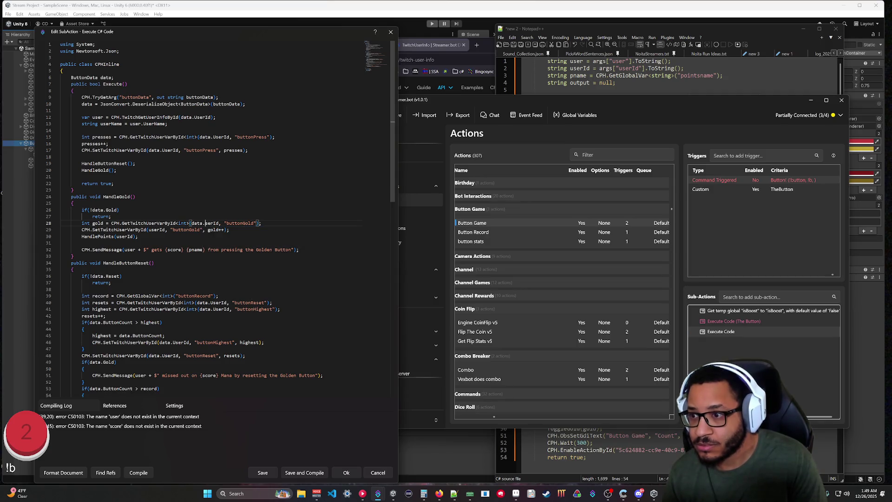
{"action": "key", "text": "BackSpace"}
{"action": "type", "text": "U"}
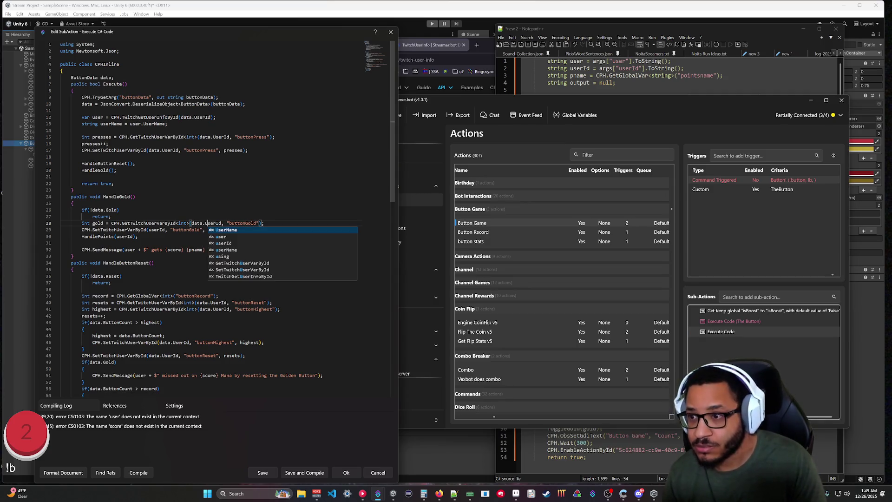
{"action": "key", "text": "Escape"}
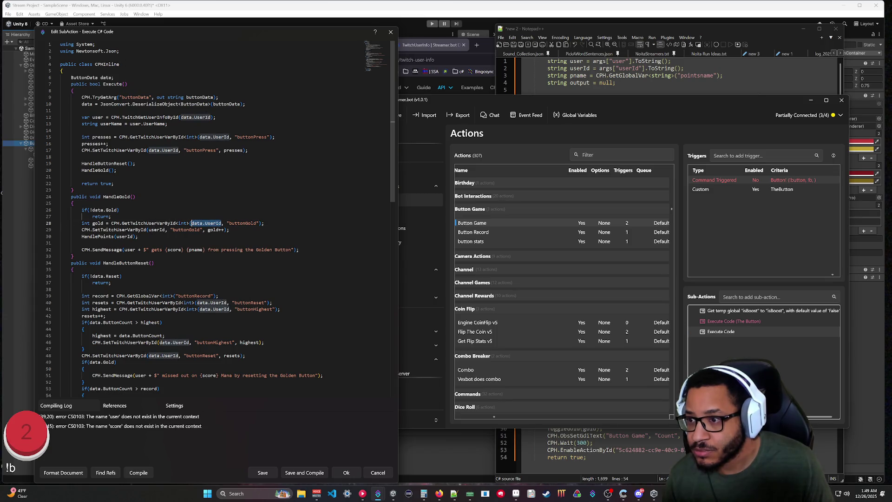
{"action": "left_click", "coordinate": [156, 230]}
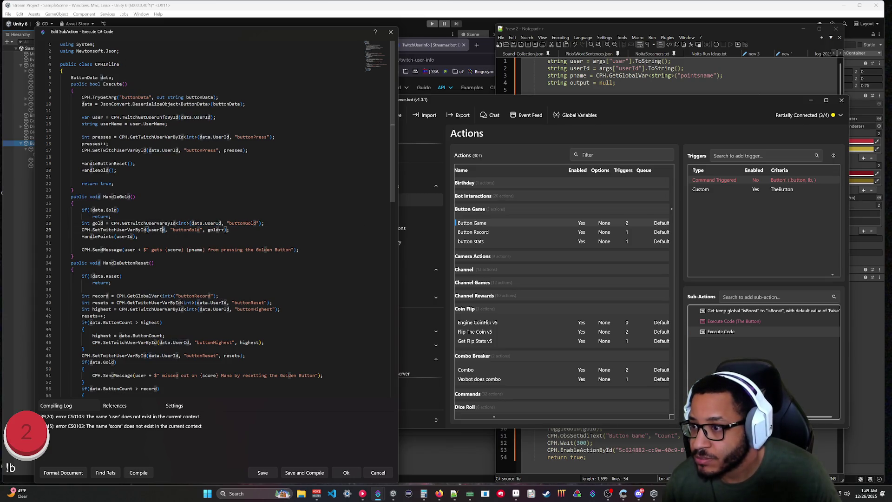
{"action": "type", "text": "data.UserId"}
{"action": "double_click", "coordinate": [125, 236]}
{"action": "type", "text": "data.UserId"}
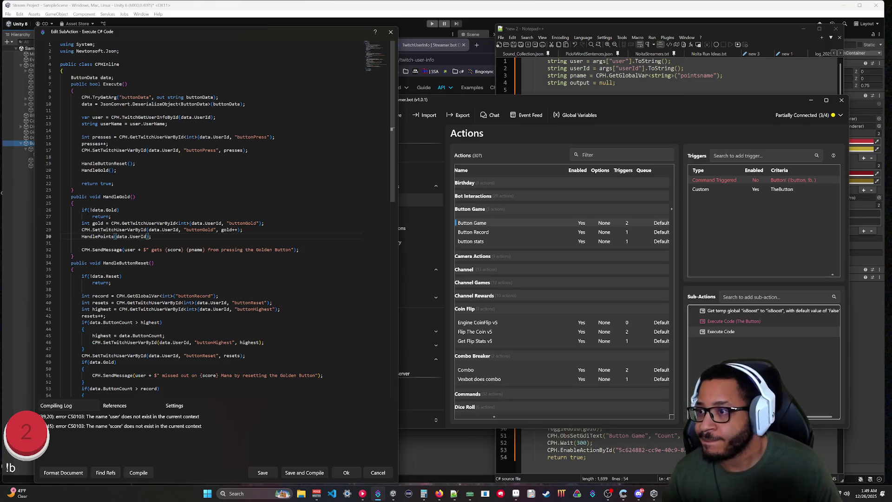
{"action": "left_click", "coordinate": [113, 77]}
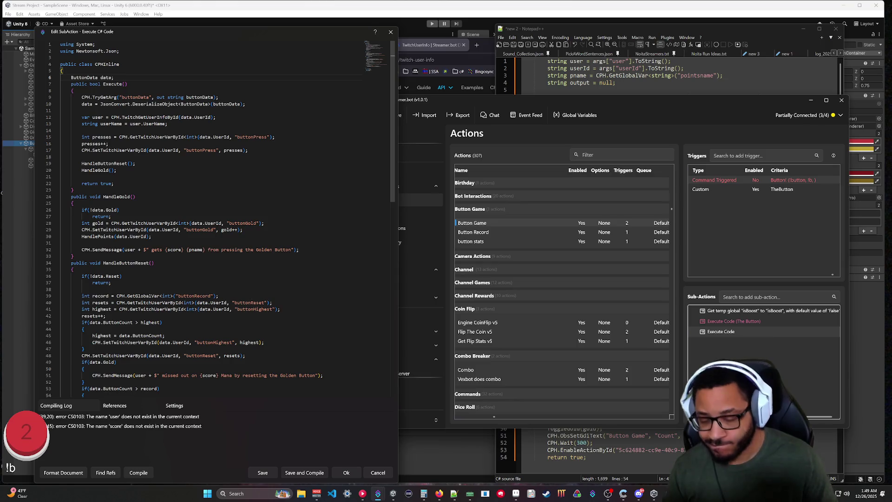
Step: Declare 'string userName;' as a class field and drop the local string declaration on line 14
{"action": "key", "text": "Return"}
{"action": "type", "text": "string "}
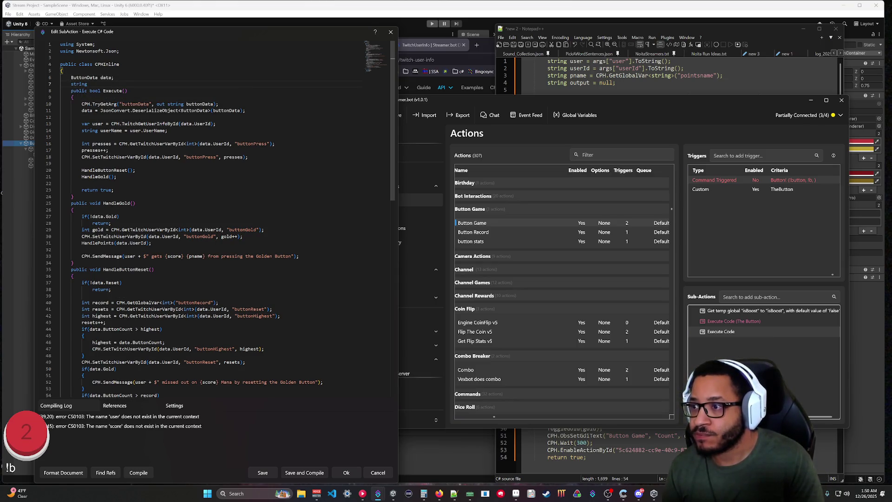
{"action": "type", "text": "userName;"}
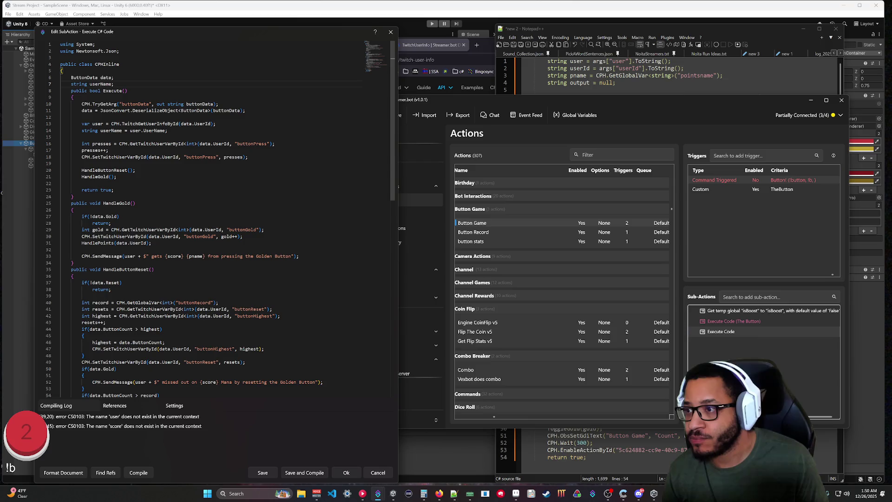
{"action": "double_click", "coordinate": [91, 130]}
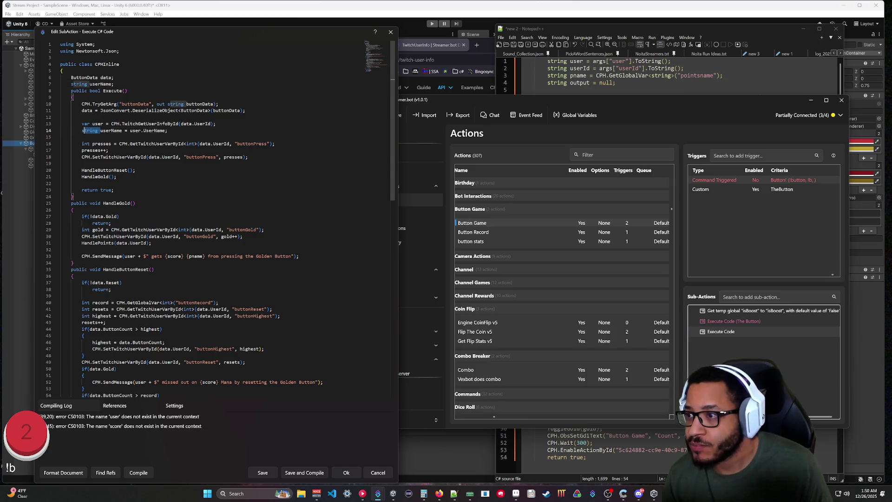
{"action": "key", "text": "BackSpace"}
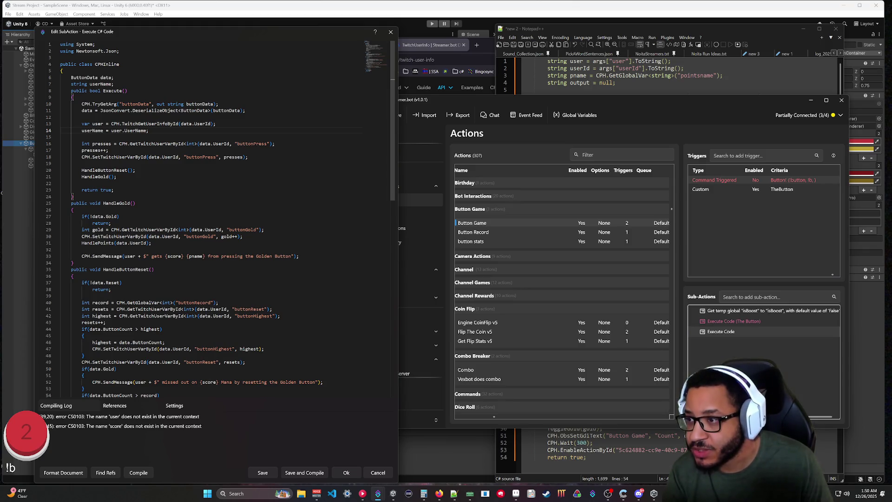
Step: Use userName in the golden-button and reset messages and replace {pname} with Mana
{"action": "key", "text": "ctrl+shift+Right"}
{"action": "key", "text": "ctrl+c"}
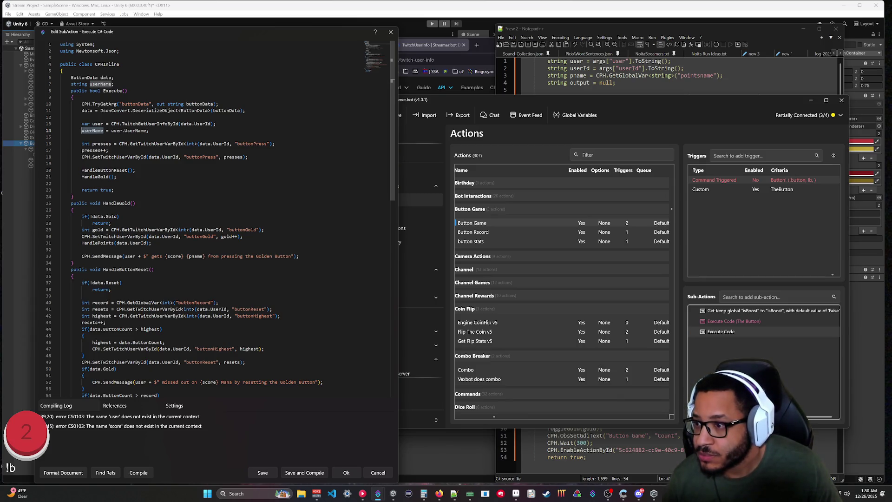
{"action": "double_click", "coordinate": [129, 256]}
{"action": "key", "text": "ctrl+v"}
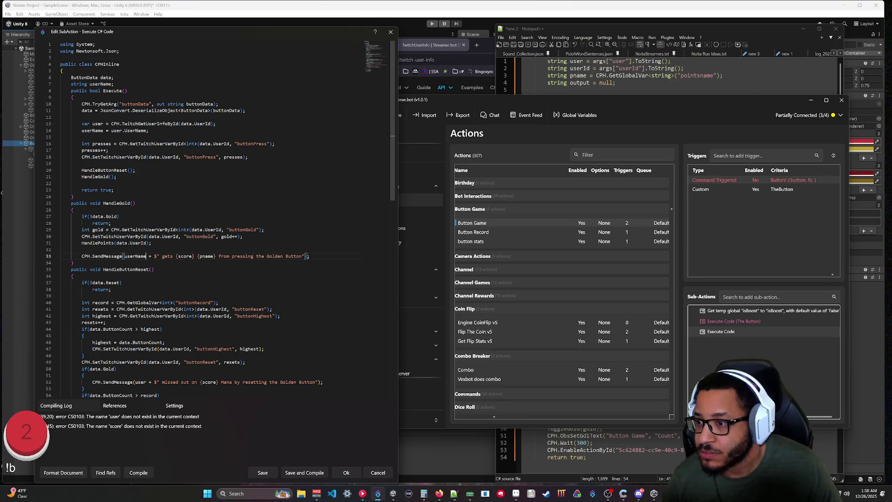
{"action": "key", "text": "ctrl+shift+Left"}
{"action": "key", "text": "ctrl+shift+Left"}
{"action": "key", "text": "ctrl+shift+Left"}
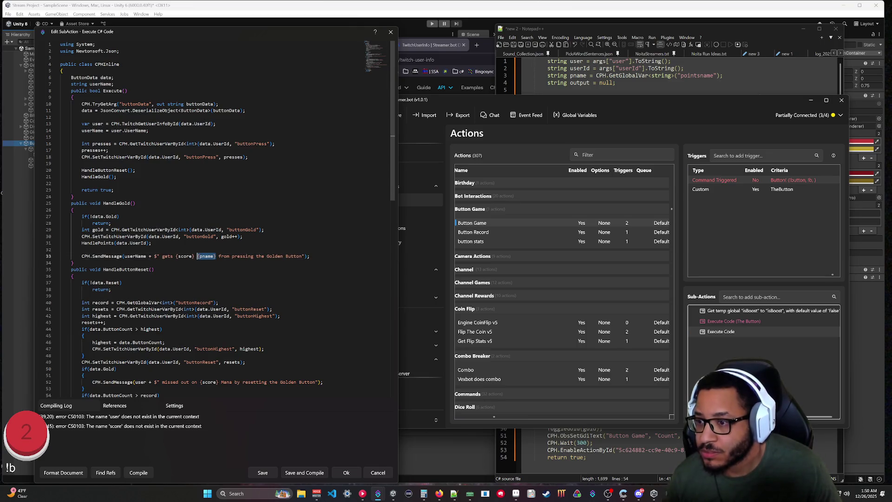
{"action": "type", "text": "Mana"}
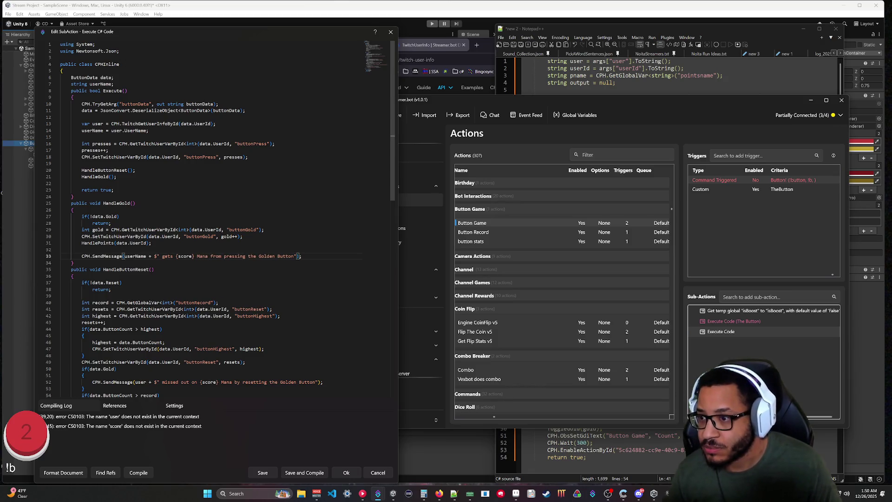
{"action": "left_click", "coordinate": [121, 283]}
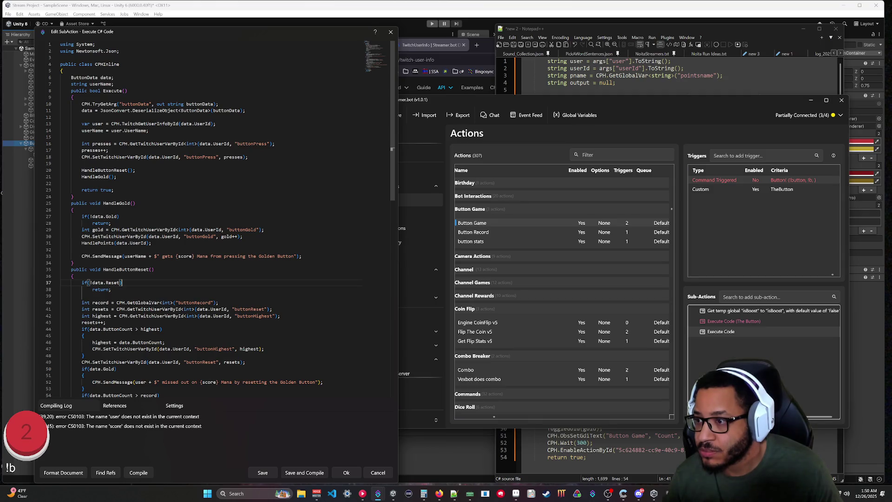
{"action": "scroll", "coordinate": [217, 219], "scroll_direction": "down", "scroll_amount": 3}
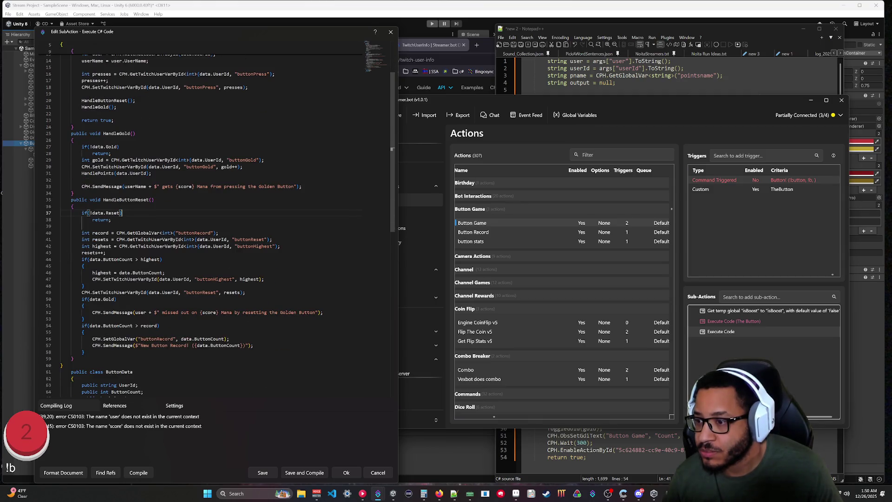
{"action": "double_click", "coordinate": [141, 312]}
{"action": "type", "text": "userName"}
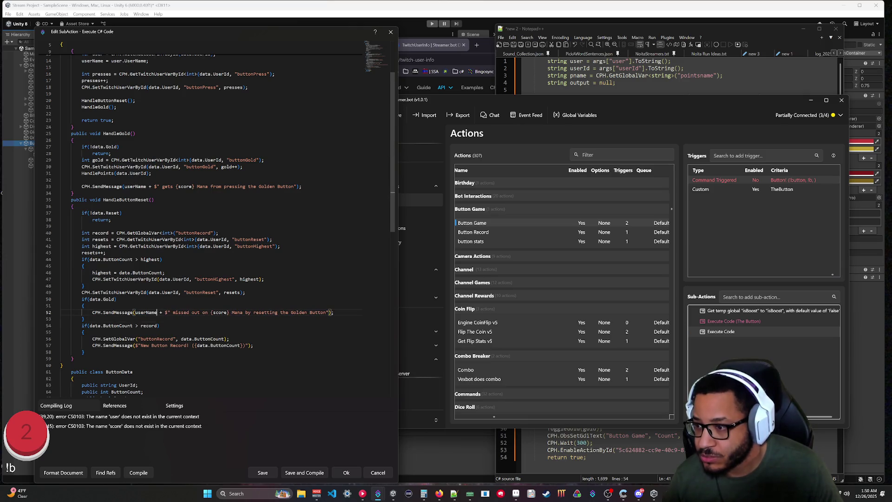
{"action": "left_click", "coordinate": [73, 359]}
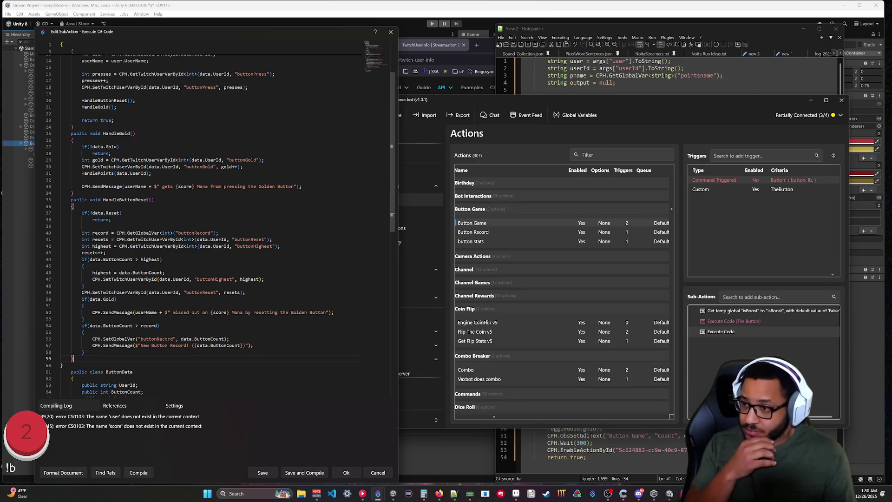
Step: Add an 'int score;' class field and compile
{"action": "scroll", "coordinate": [209, 210], "scroll_direction": "up", "scroll_amount": 4}
{"action": "left_click", "coordinate": [114, 84]}
{"action": "key", "text": "Return"}
{"action": "type", "text": "int "}
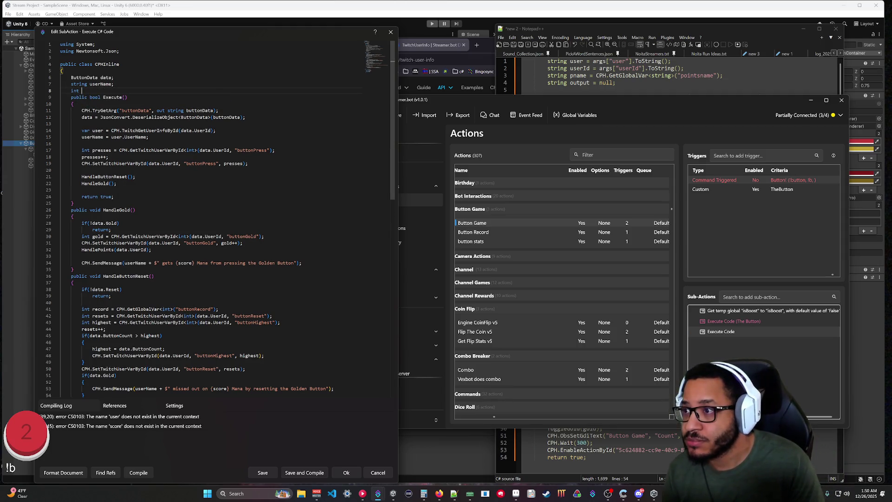
{"action": "type", "text": "score;"}
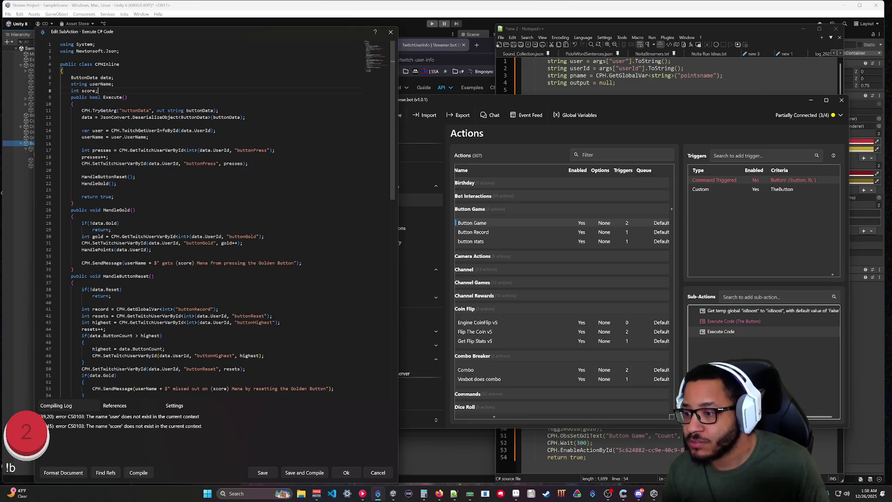
{"action": "left_click", "coordinate": [140, 473]}
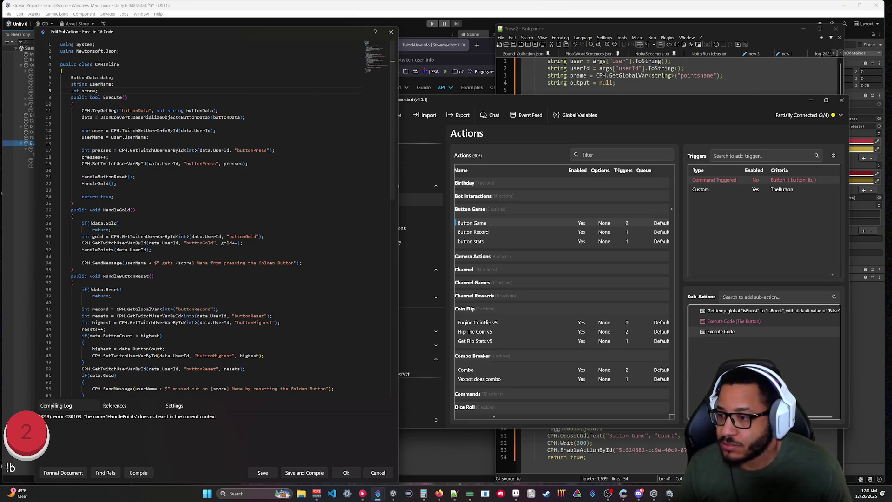
Step: Erase all text in the Notepad++ new 2 document and close the C# code editor
{"action": "left_click", "coordinate": [627, 457]}
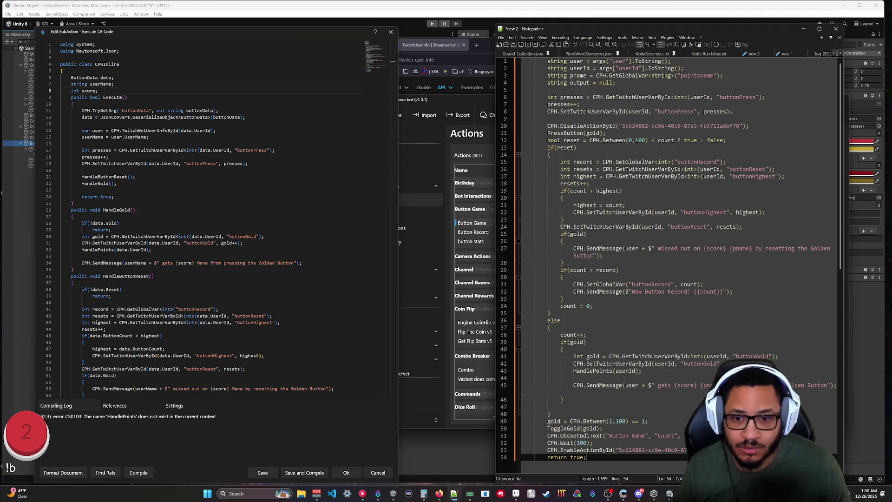
{"action": "scroll", "coordinate": [627, 457], "scroll_direction": "down", "scroll_amount": 1}
{"action": "scroll", "coordinate": [679, 260], "scroll_direction": "down", "scroll_amount": 6}
{"action": "scroll", "coordinate": [679, 260], "scroll_direction": "up", "scroll_amount": 7}
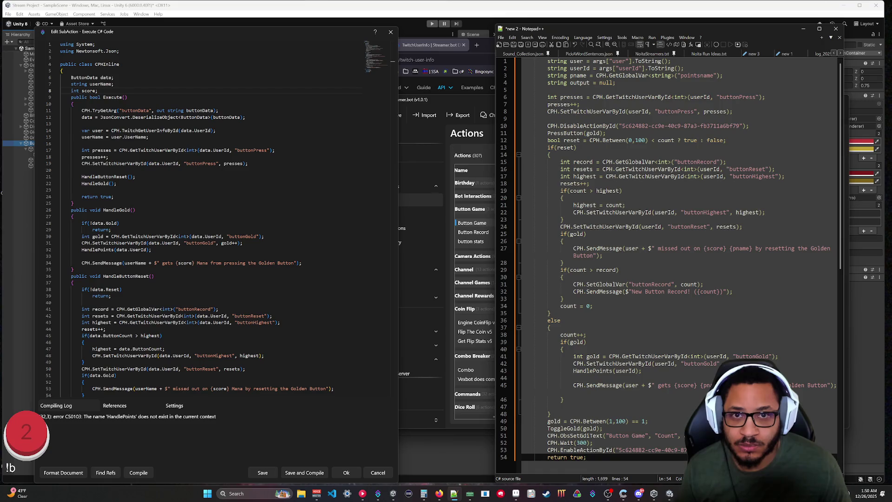
{"action": "key", "text": "ctrl+a"}
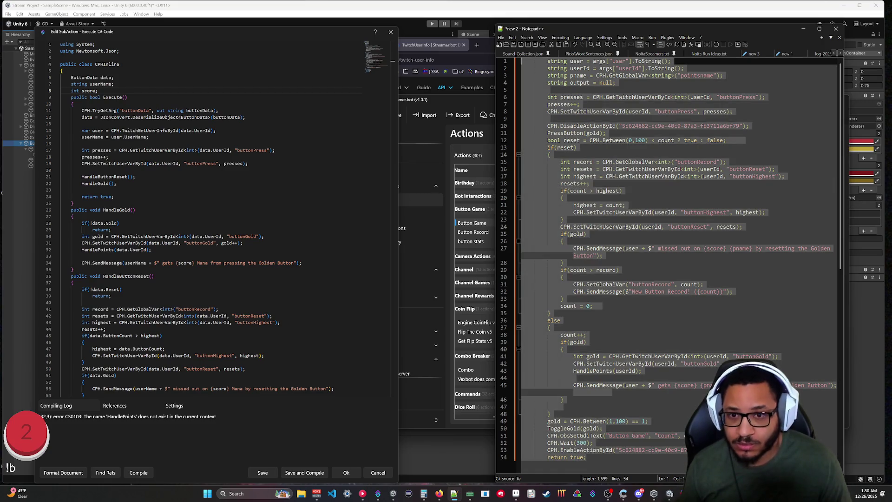
{"action": "key", "text": "Delete"}
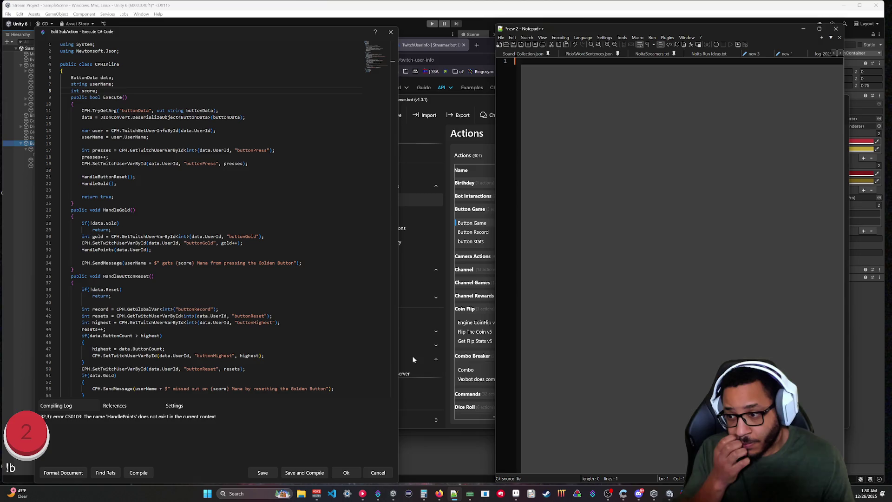
{"action": "left_click", "coordinate": [347, 472]}
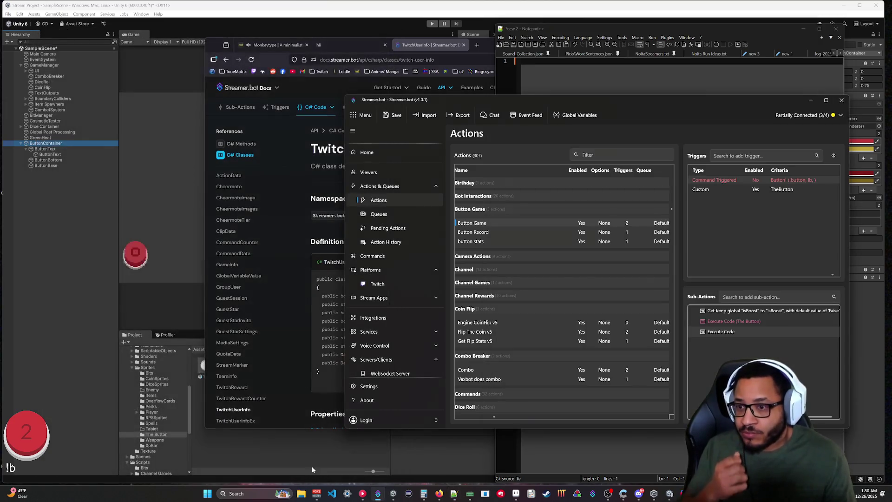
Step: Reopen the 'Execute Code (The Button)' sub-action to show its original C# button script
{"action": "double_click", "coordinate": [737, 320]}
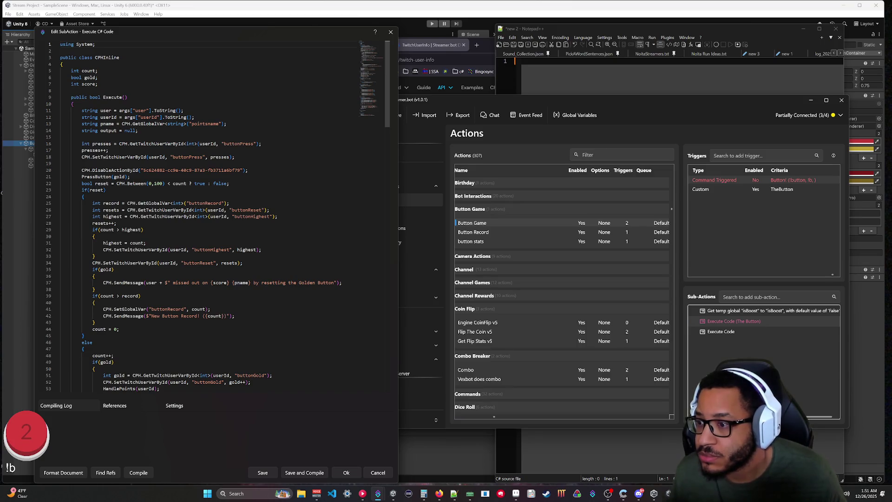
Step: Scroll up and down through the old button script to review its methods
{"action": "mouse_move", "coordinate": [178, 143]}
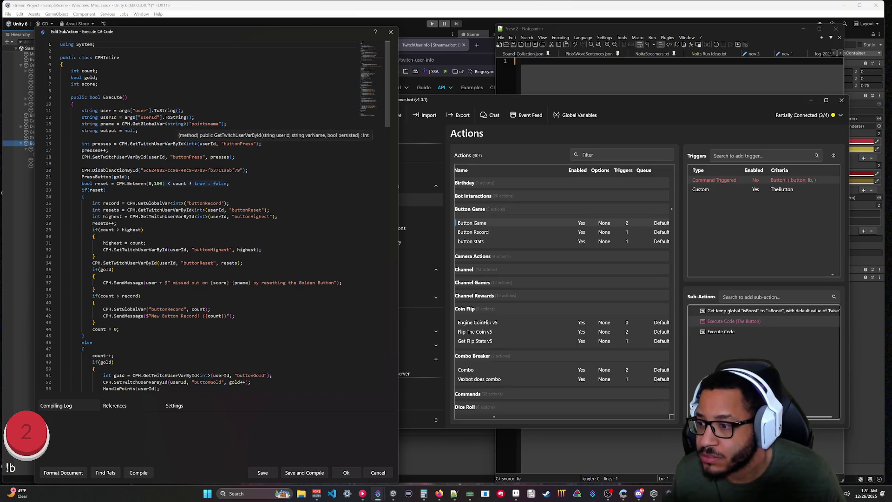
{"action": "scroll", "coordinate": [186, 143], "scroll_direction": "down", "scroll_amount": 2}
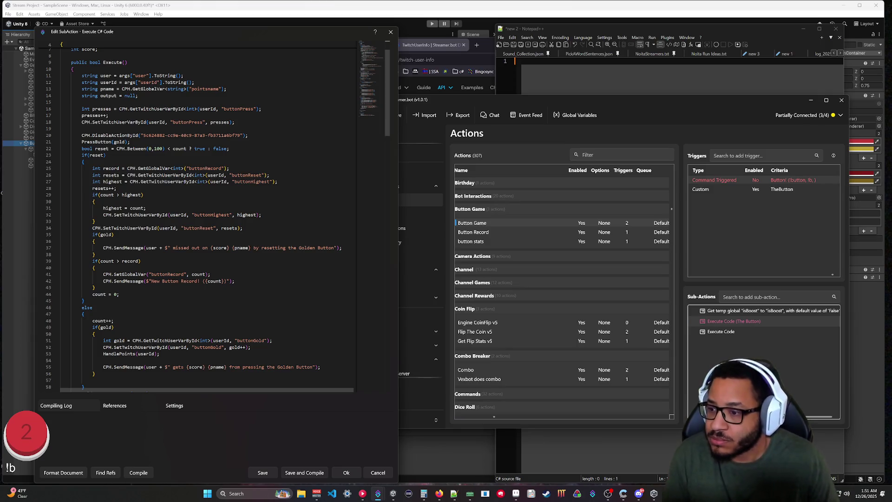
{"action": "scroll", "coordinate": [214, 216], "scroll_direction": "up", "scroll_amount": 2}
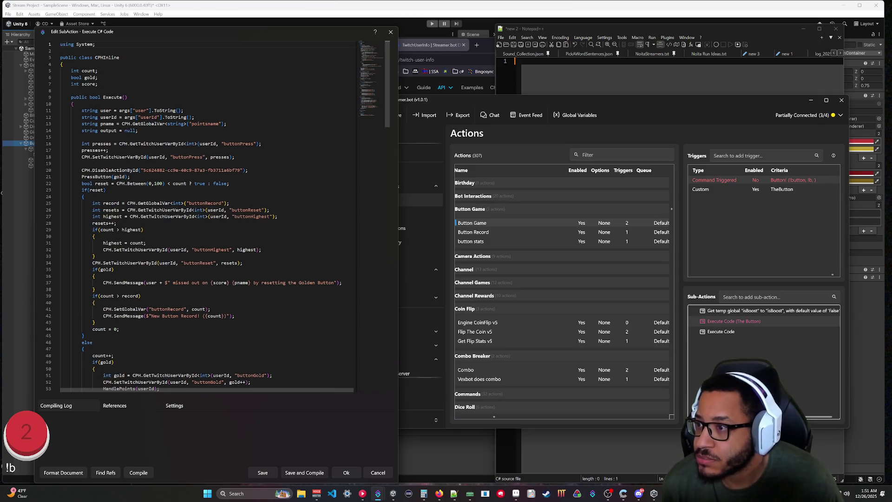
{"action": "scroll", "coordinate": [213, 216], "scroll_direction": "down", "scroll_amount": 12}
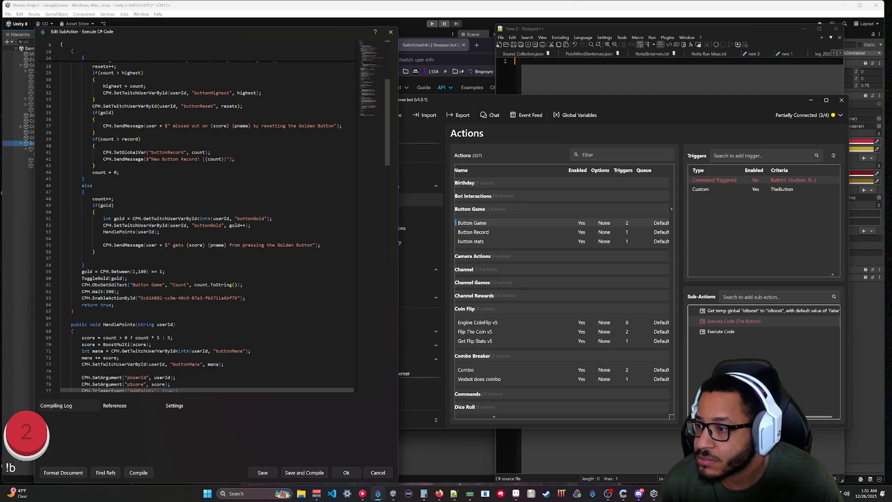
{"action": "scroll", "coordinate": [214, 223], "scroll_direction": "down", "scroll_amount": 7}
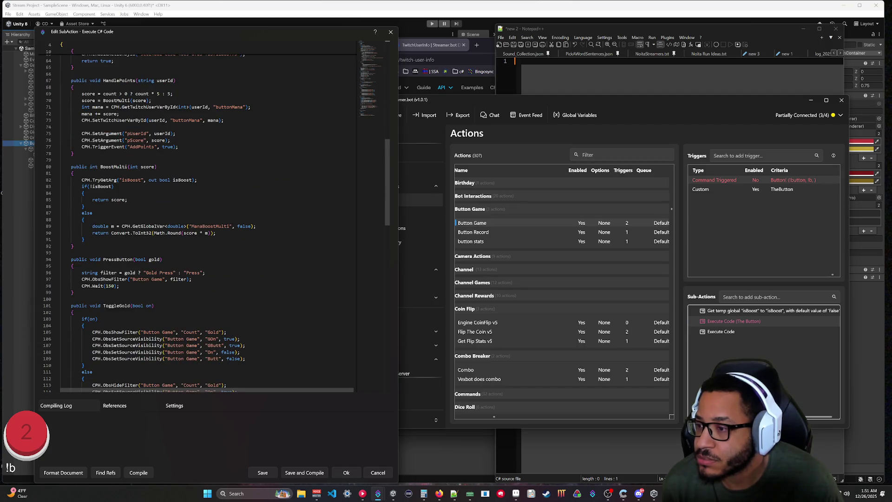
{"action": "scroll", "coordinate": [214, 220], "scroll_direction": "down", "scroll_amount": 11}
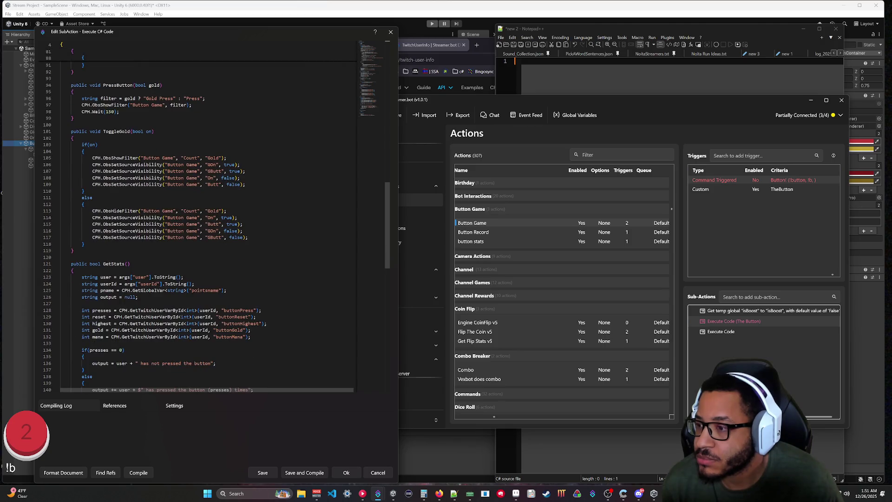
{"action": "scroll", "coordinate": [213, 220], "scroll_direction": "down", "scroll_amount": 6}
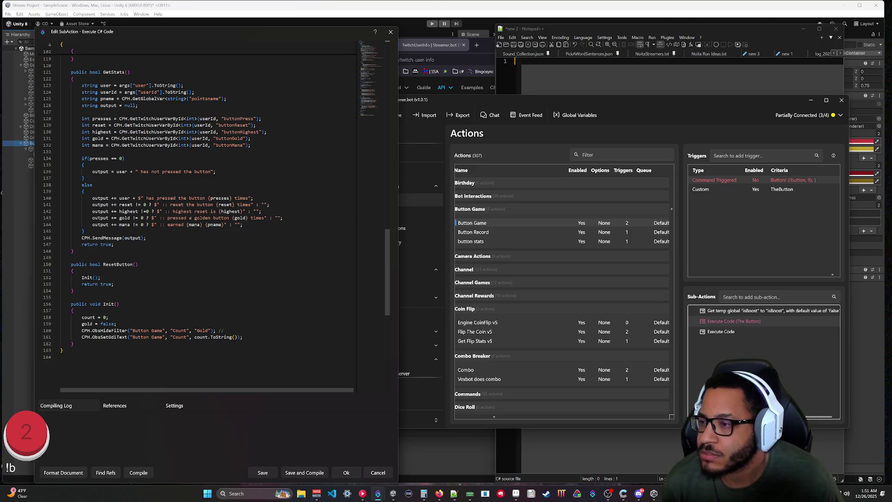
{"action": "scroll", "coordinate": [214, 220], "scroll_direction": "up", "scroll_amount": 10}
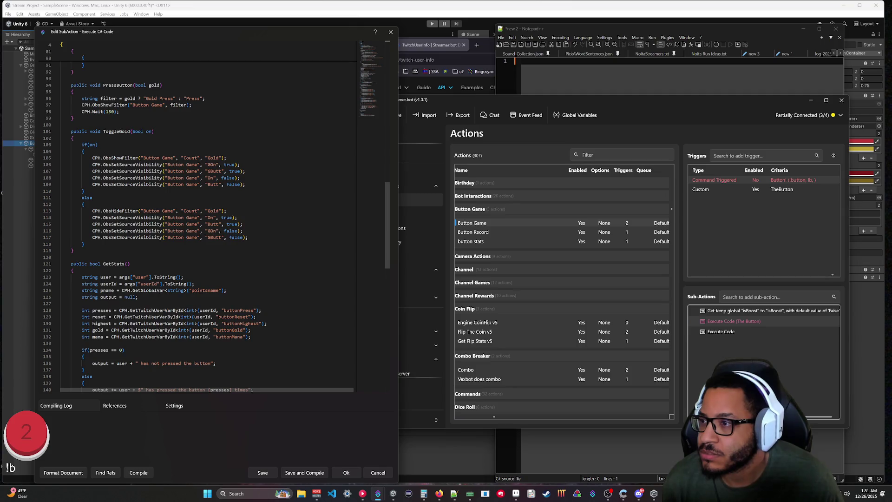
{"action": "scroll", "coordinate": [200, 216], "scroll_direction": "up", "scroll_amount": 5}
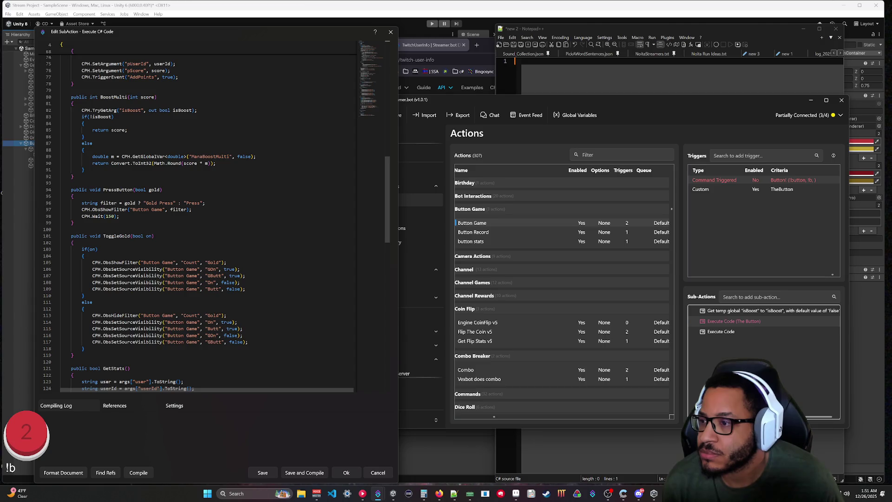
{"action": "scroll", "coordinate": [200, 216], "scroll_direction": "up", "scroll_amount": 2}
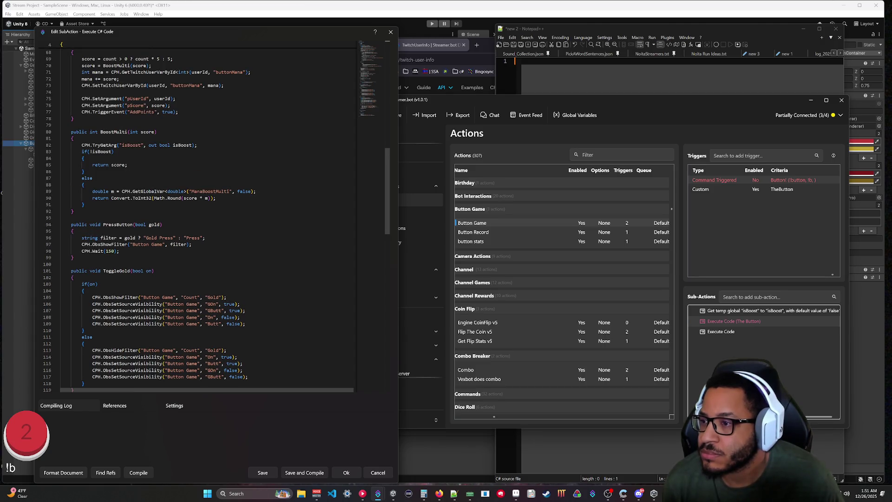
{"action": "scroll", "coordinate": [200, 216], "scroll_direction": "up", "scroll_amount": 3}
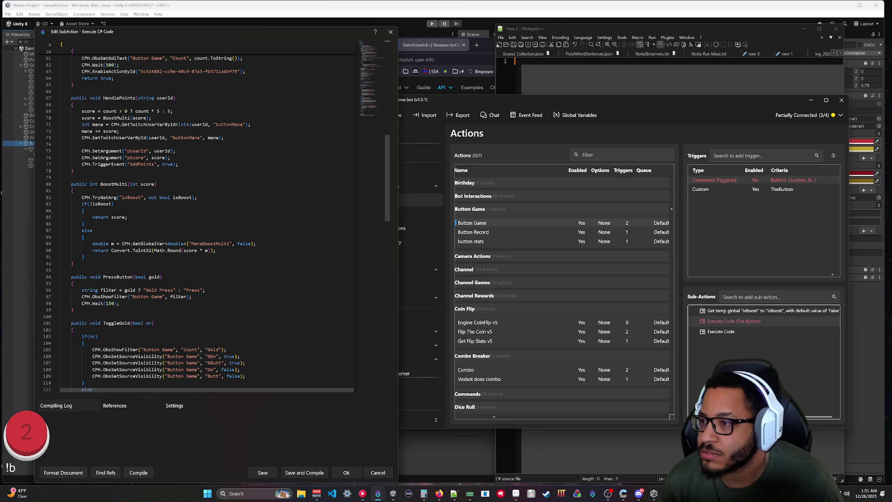
{"action": "scroll", "coordinate": [200, 216], "scroll_direction": "up", "scroll_amount": 3}
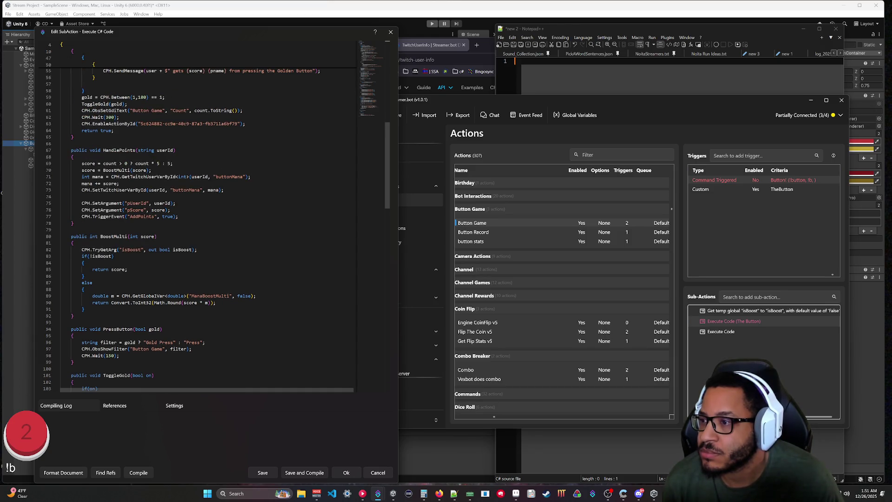
{"action": "scroll", "coordinate": [200, 216], "scroll_direction": "up", "scroll_amount": 6}
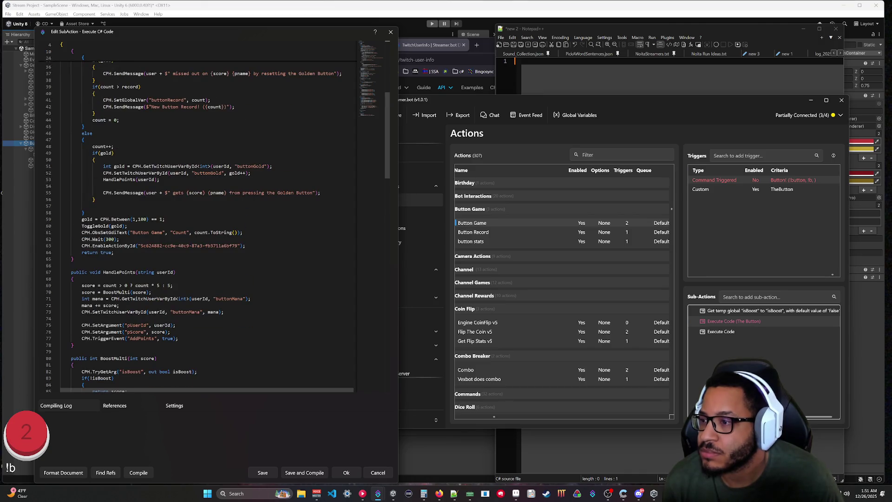
{"action": "scroll", "coordinate": [200, 216], "scroll_direction": "up", "scroll_amount": 6}
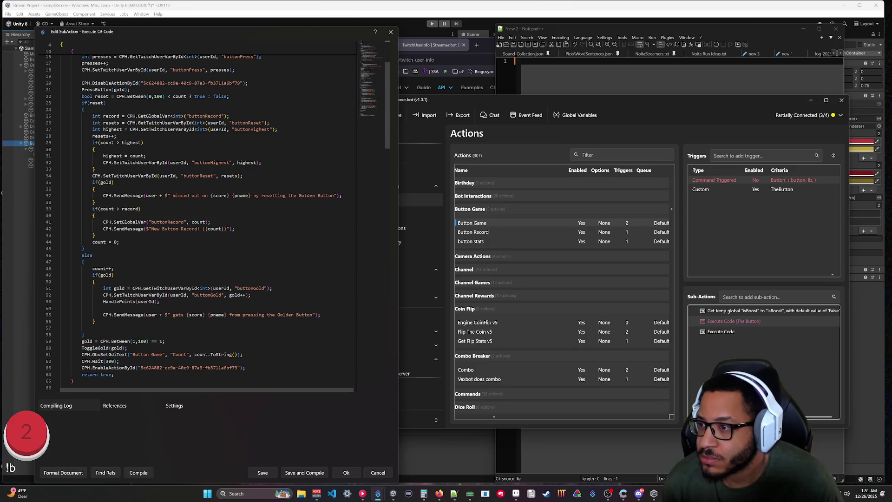
{"action": "scroll", "coordinate": [218, 223], "scroll_direction": "up", "scroll_amount": 2}
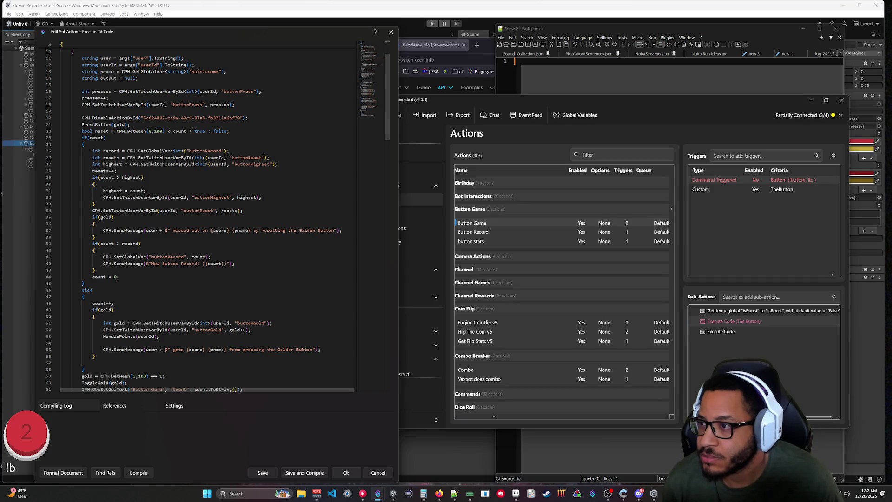
{"action": "key", "text": "Down"}
{"action": "key", "text": "Down"}
{"action": "key", "text": "Down"}
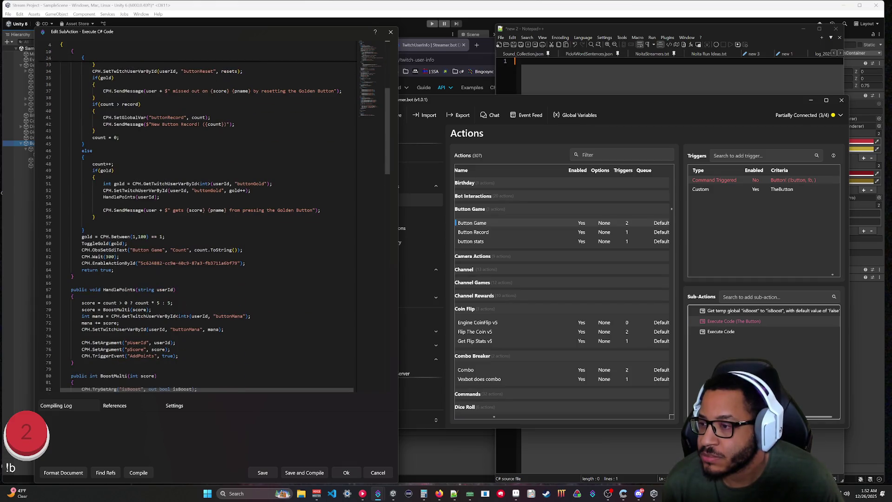
{"action": "key", "text": "Down"}
{"action": "key", "text": "Down"}
{"action": "key", "text": "Down"}
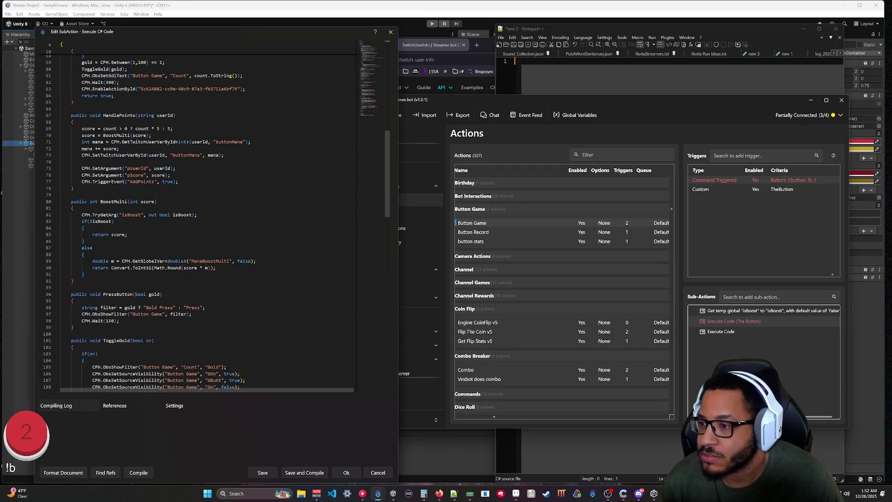
{"action": "scroll", "coordinate": [209, 218], "scroll_direction": "up", "scroll_amount": 16}
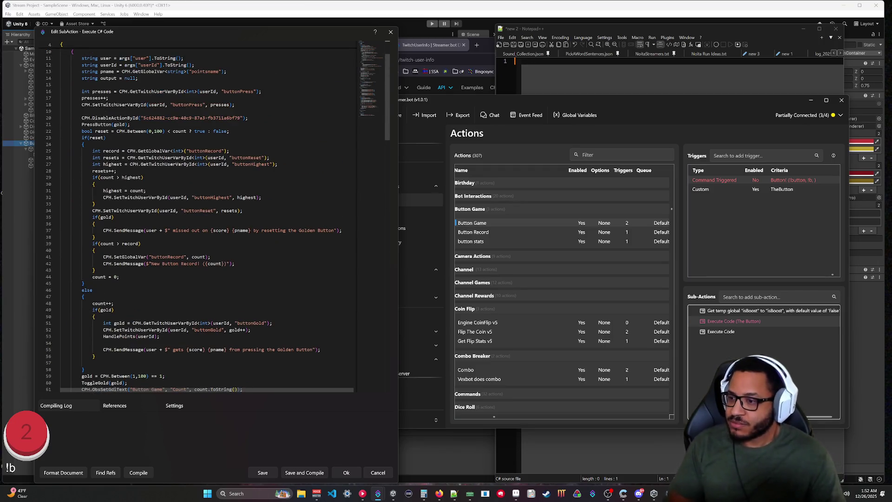
{"action": "scroll", "coordinate": [209, 218], "scroll_direction": "down", "scroll_amount": 3}
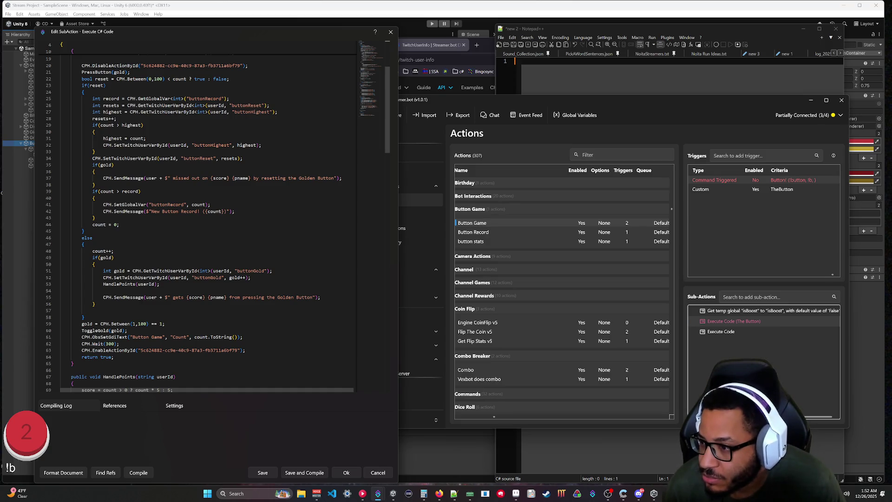
Step: Check the else block's closing brace and the if(reset) line, then search for 'HandleScore'
{"action": "left_click", "coordinate": [82, 331]}
{"action": "key", "text": "Up"}
{"action": "key", "text": "Up"}
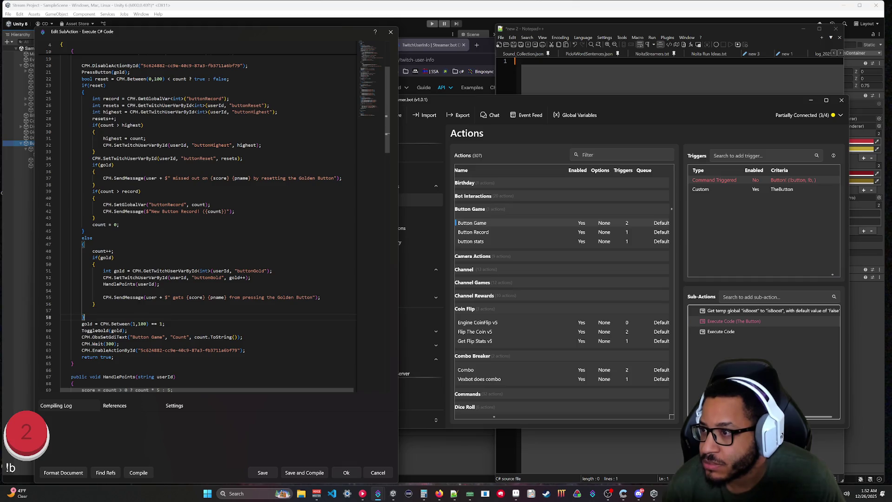
{"action": "scroll", "coordinate": [209, 218], "scroll_direction": "up", "scroll_amount": 5}
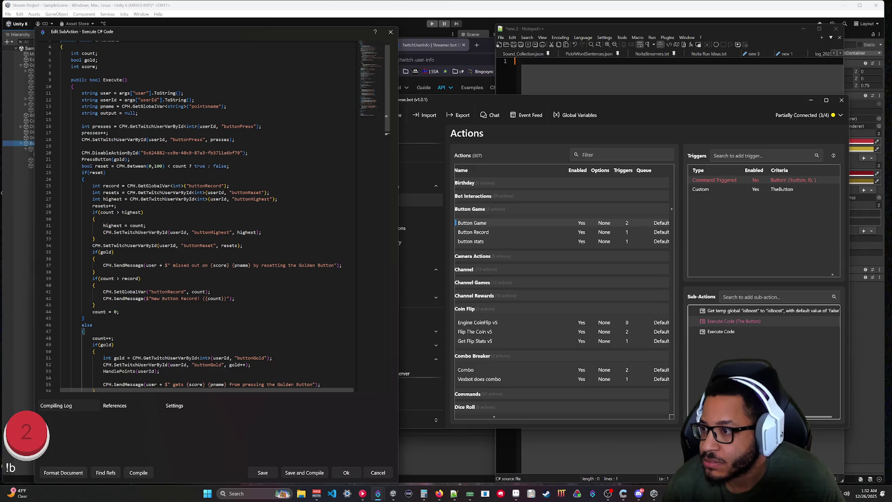
{"action": "triple_click", "coordinate": [102, 159]}
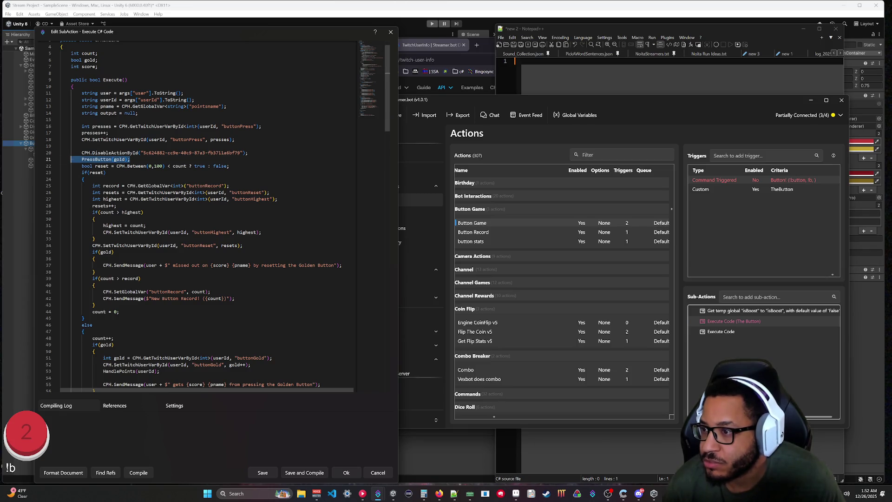
{"action": "left_click", "coordinate": [106, 172]}
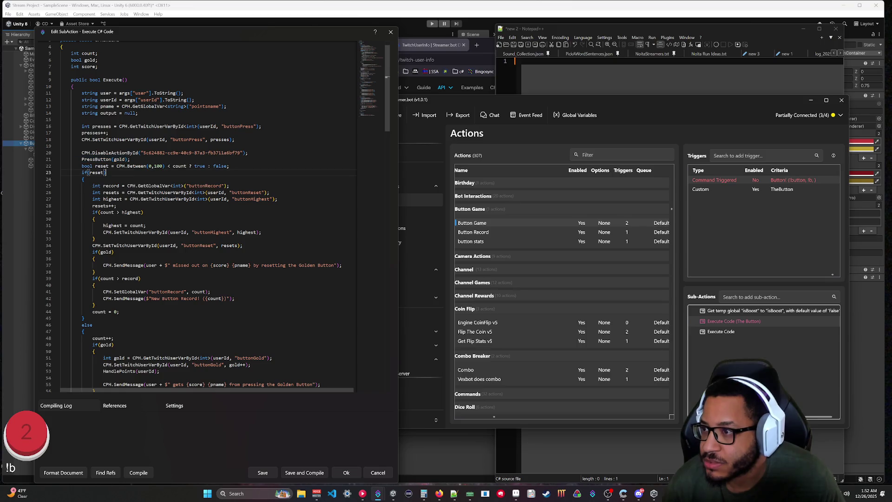
{"action": "key", "text": "ctrl+f"}
{"action": "type", "text": "HandleScore"}
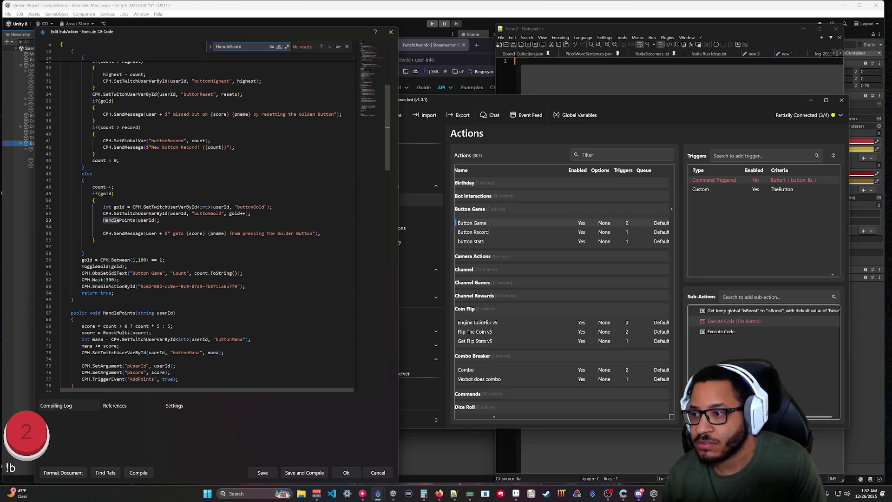
Step: Search for 'HandlePoints', go to its declaration and select the whole method
{"action": "scroll", "coordinate": [135, 200], "scroll_direction": "down", "scroll_amount": 7}
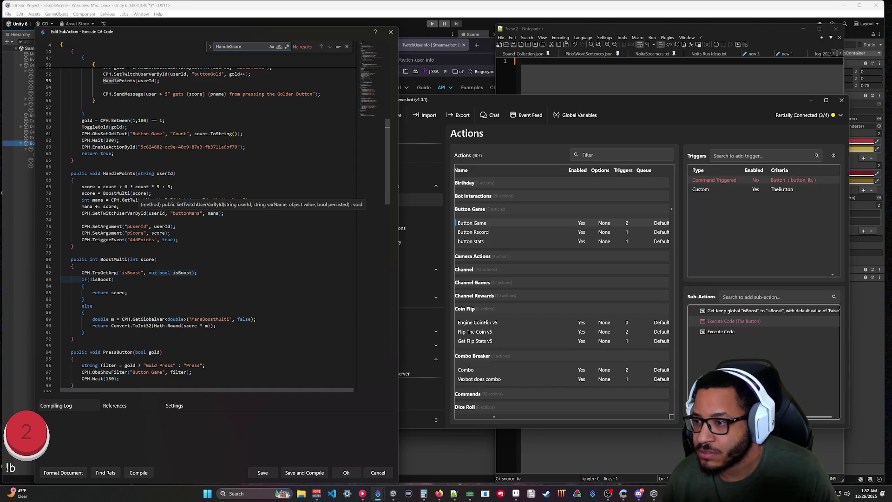
{"action": "scroll", "coordinate": [135, 200], "scroll_direction": "down", "scroll_amount": 1}
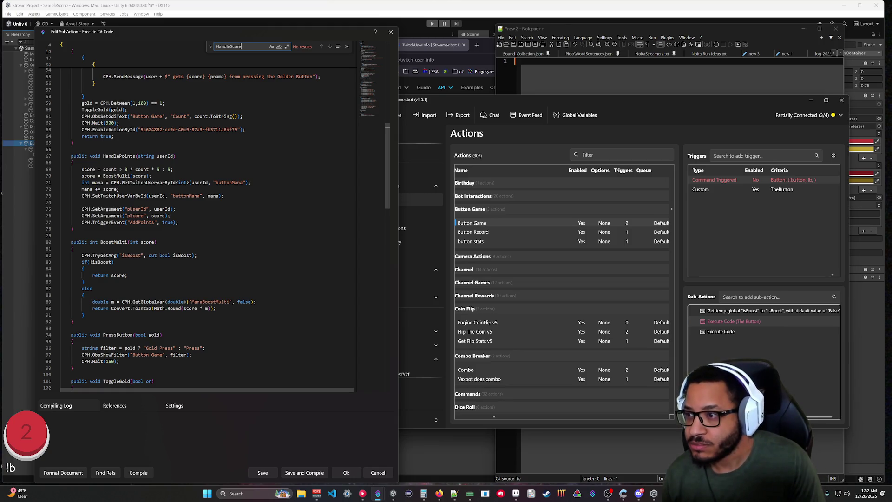
{"action": "key", "text": "BackSpace"}
{"action": "key", "text": "BackSpace"}
{"action": "key", "text": "BackSpace"}
{"action": "type", "text": "Points"}
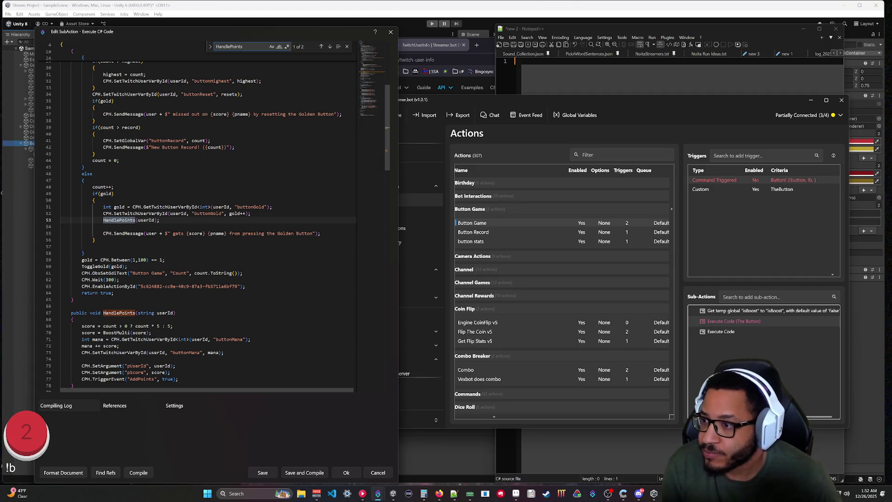
{"action": "left_click", "coordinate": [321, 47]}
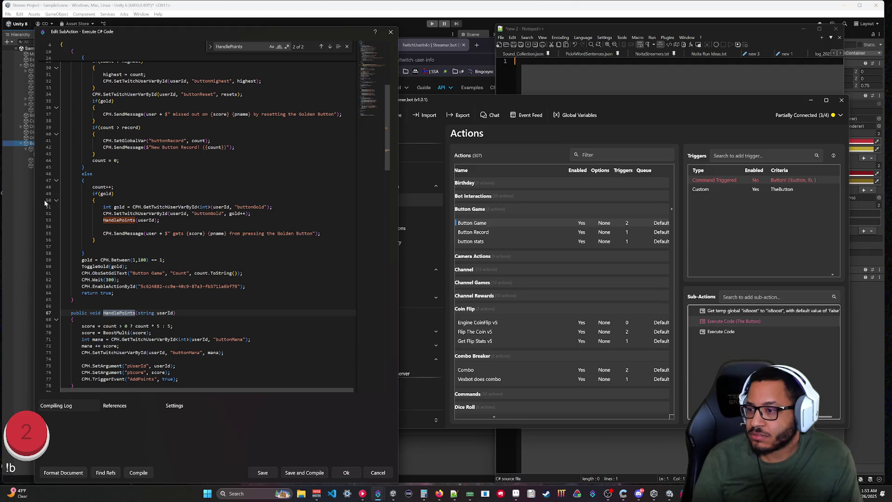
{"action": "scroll", "coordinate": [204, 214], "scroll_direction": "down", "scroll_amount": 3}
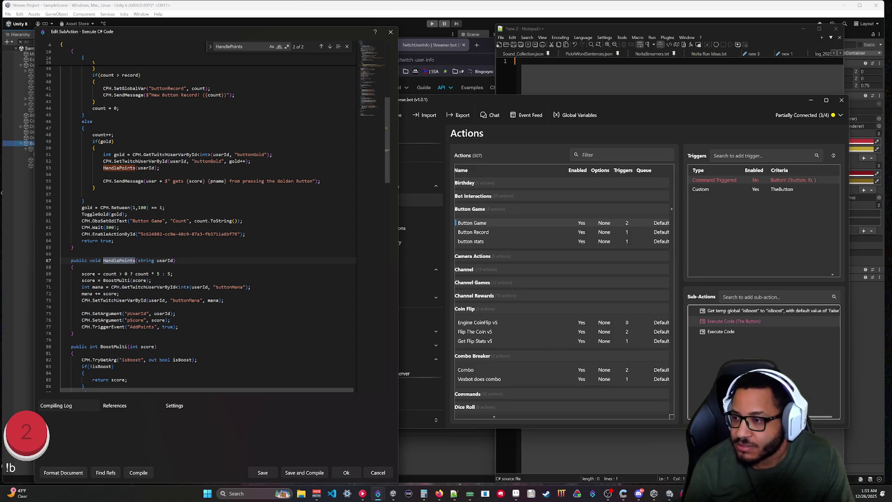
{"action": "left_click_drag", "start_coordinate": [49, 260], "coordinate": [49, 333]}
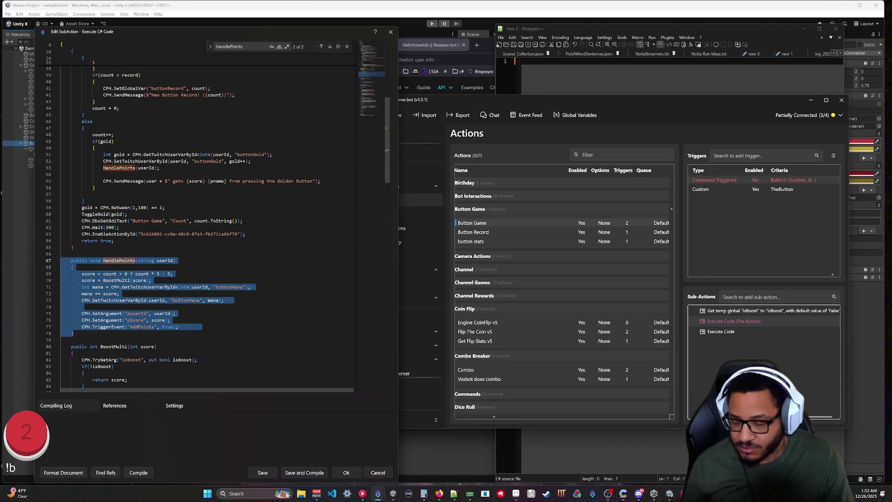
Step: Close the old editor without saving and paste HandlePoints after HandleGold in the new script
{"action": "left_click", "coordinate": [378, 474]}
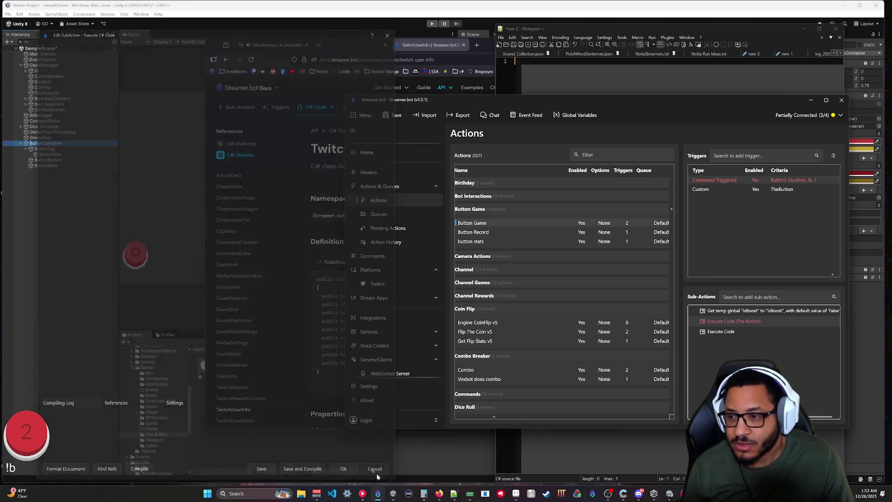
{"action": "double_click", "coordinate": [728, 333]}
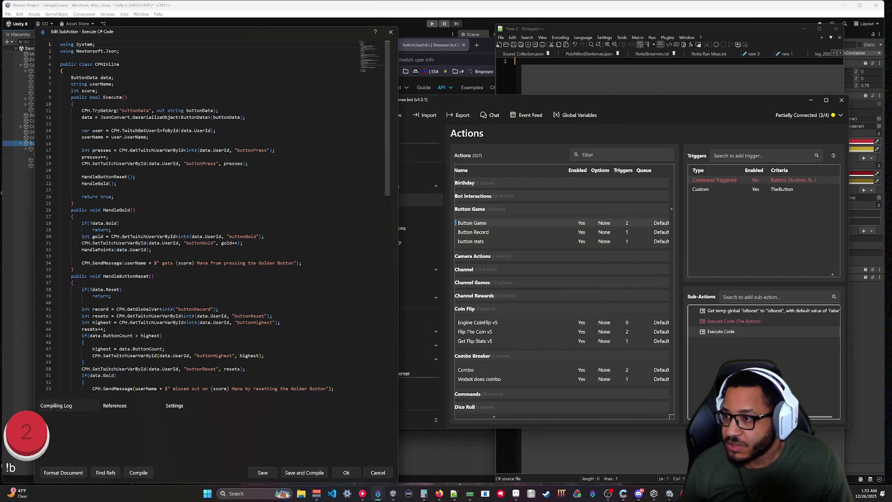
{"action": "left_click", "coordinate": [74, 269]}
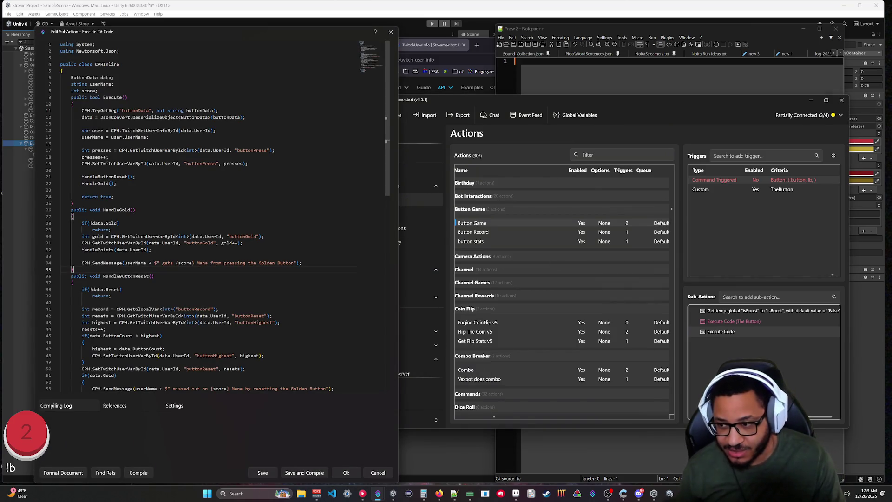
{"action": "key", "text": "Return"}
{"action": "type", "text": "public void HandlePoints(string userId)     {         score = count > 0 ? count * 5 : 5;         score = BoostMulti(score);         int mana = CPH.GetTwitchUserVarById<int>(userId, \"buttonMana\");         mana += score;         CPH.SetTwitchUserVarById(userId, \"buttonMana\", mana);          CPH.SetArgument(\"pUserId\", userId);         CPH.SetArgument(\"pScore\", score);         CPH.TriggerEvent(\"AddPoints\", true);     }"}
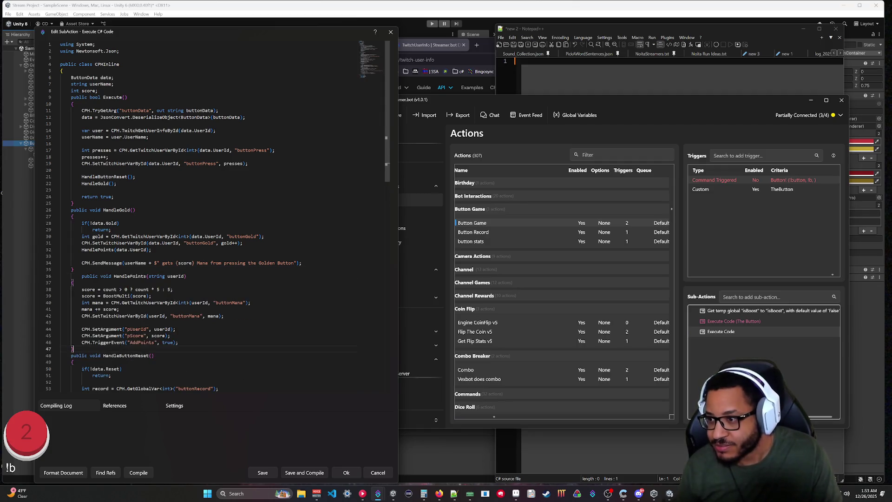
Step: Fix HandlePoints' indentation and delete its string userId parameter
{"action": "left_click", "coordinate": [81, 277]}
{"action": "key", "text": "BackSpace"}
{"action": "key", "text": "BackSpace"}
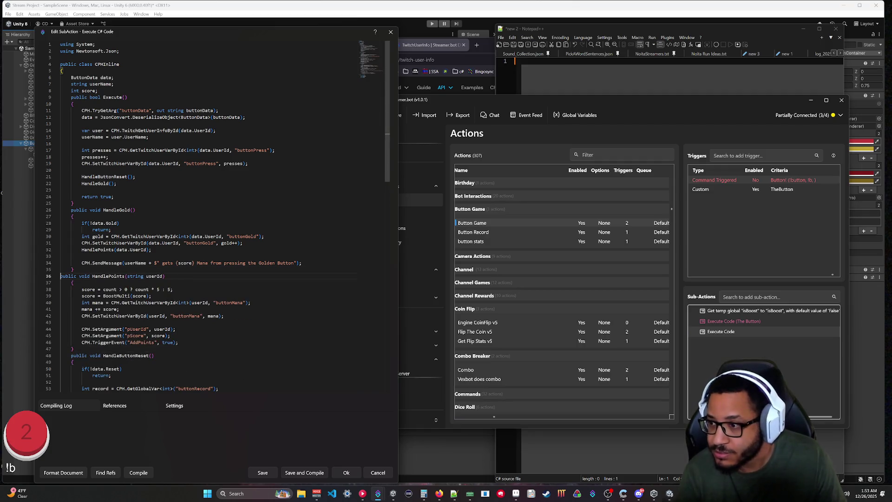
{"action": "key", "text": "ctrl+z"}
{"action": "left_click", "coordinate": [72, 348]}
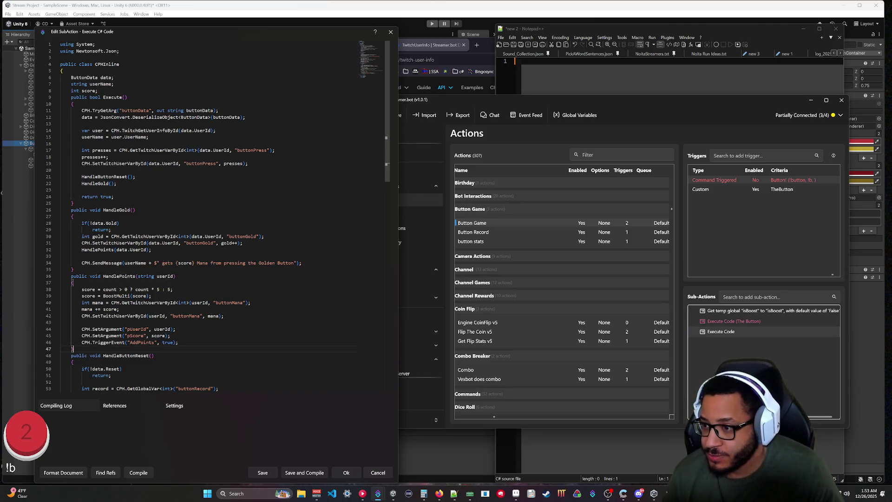
{"action": "left_click_drag", "start_coordinate": [174, 276], "coordinate": [138, 276]}
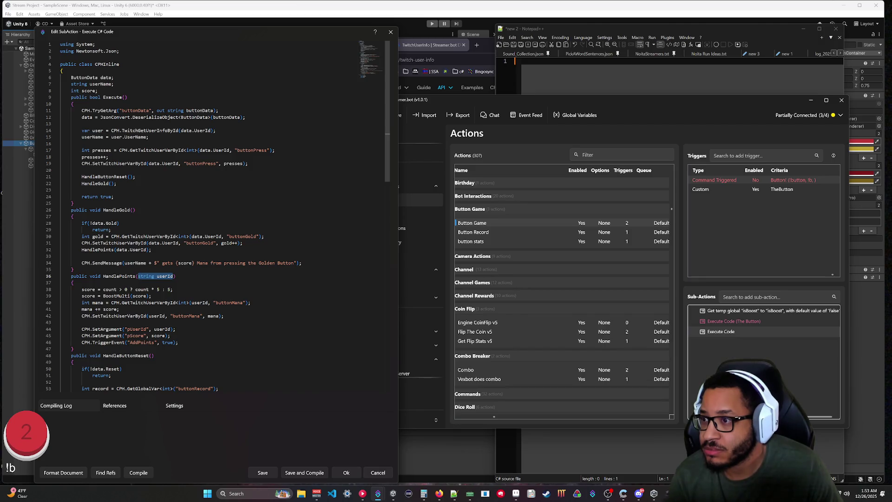
{"action": "key", "text": "BackSpace"}
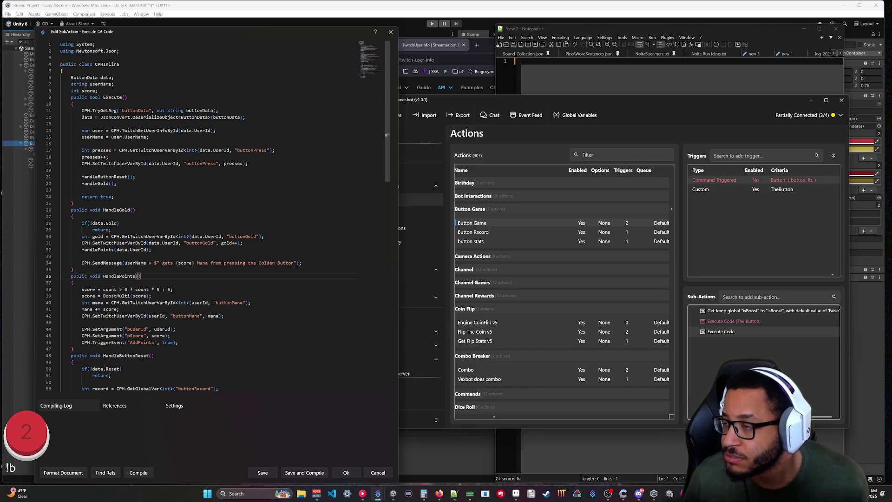
{"action": "left_click", "coordinate": [82, 124]}
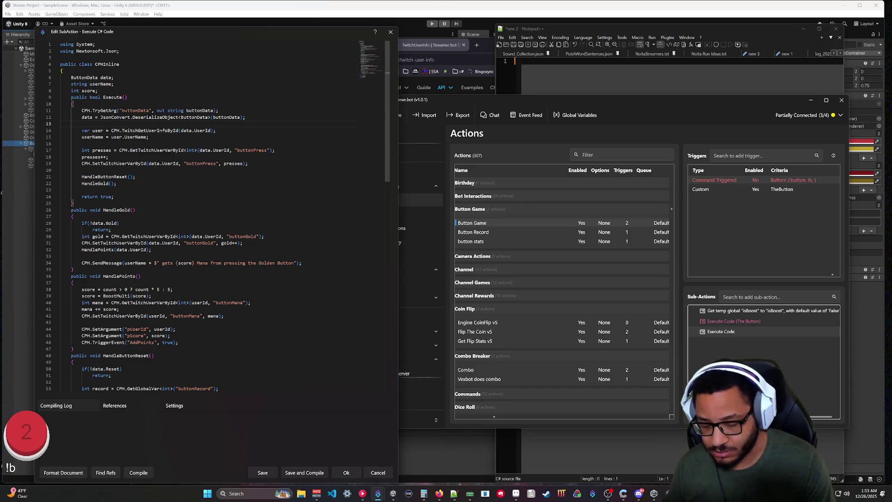
Step: Add a HandlePoints(); call below the userName assignment, with blank lines around it
{"action": "type", "text": "Handle"}
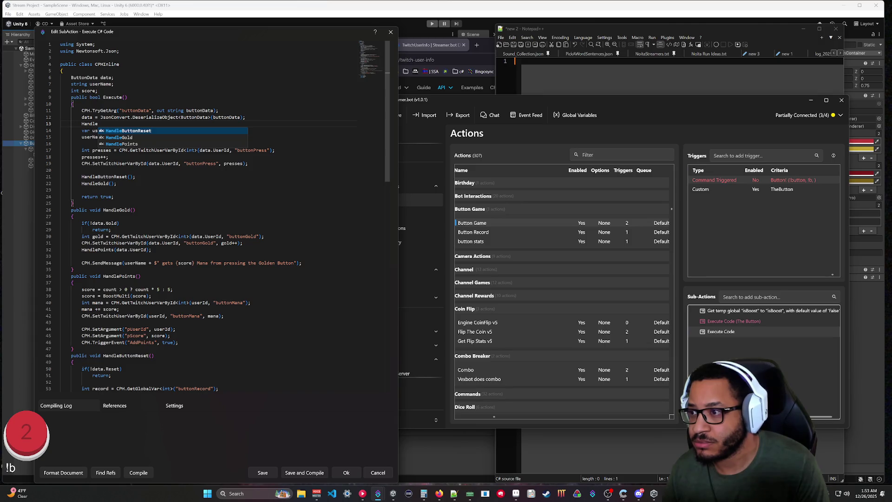
{"action": "type", "text": "P"}
{"action": "key", "text": "Tab"}
{"action": "type", "text": "();"}
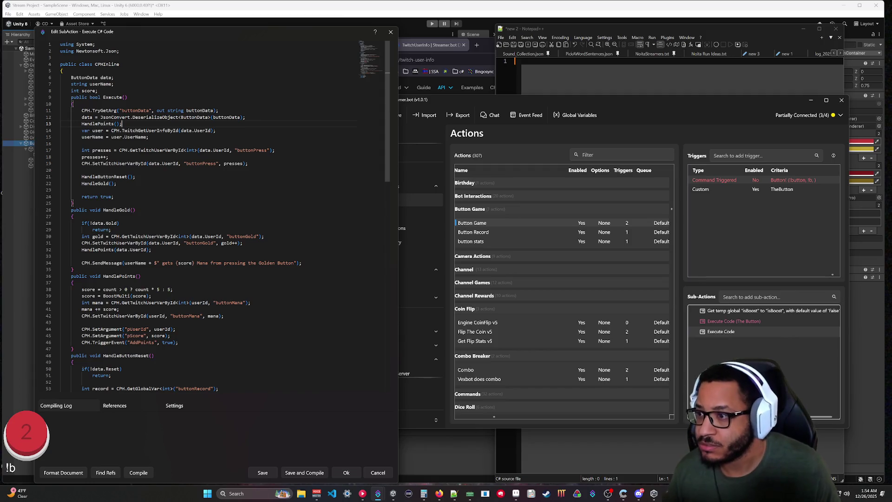
{"action": "key", "text": "ctrl+shift+Left"}
{"action": "key", "text": "ctrl+shift+Left"}
{"action": "key", "text": "ctrl+x"}
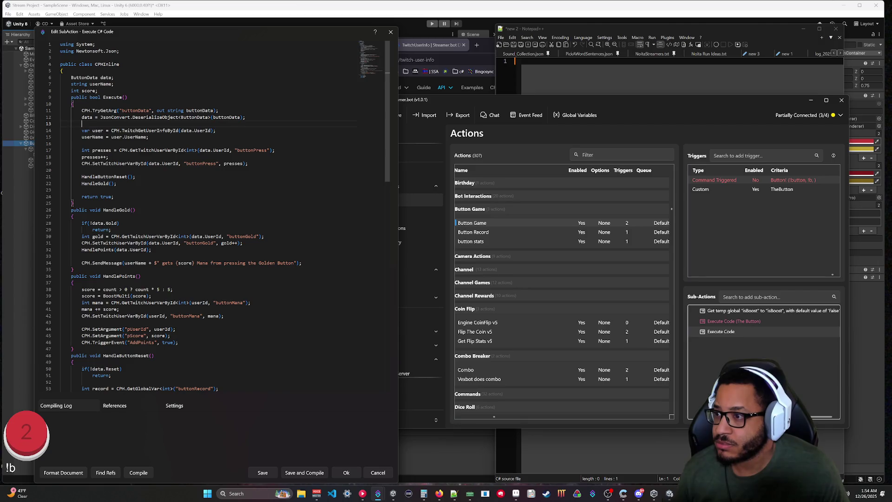
{"action": "key", "text": "ctrl+v"}
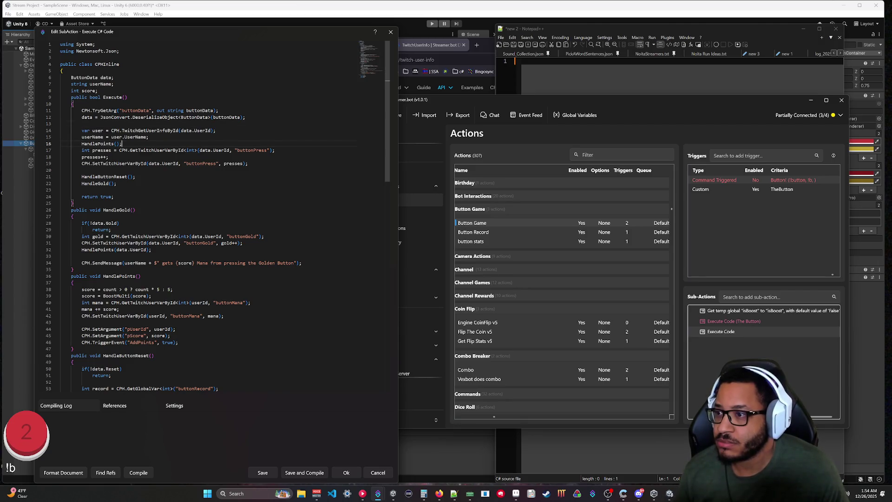
{"action": "key", "text": "Return"}
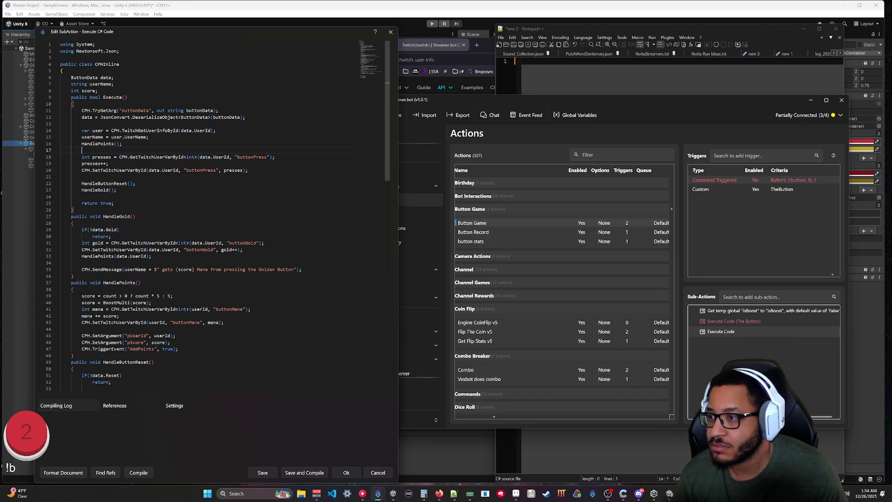
{"action": "key", "text": "Up"}
{"action": "key", "text": "Up"}
{"action": "key", "text": "Return"}
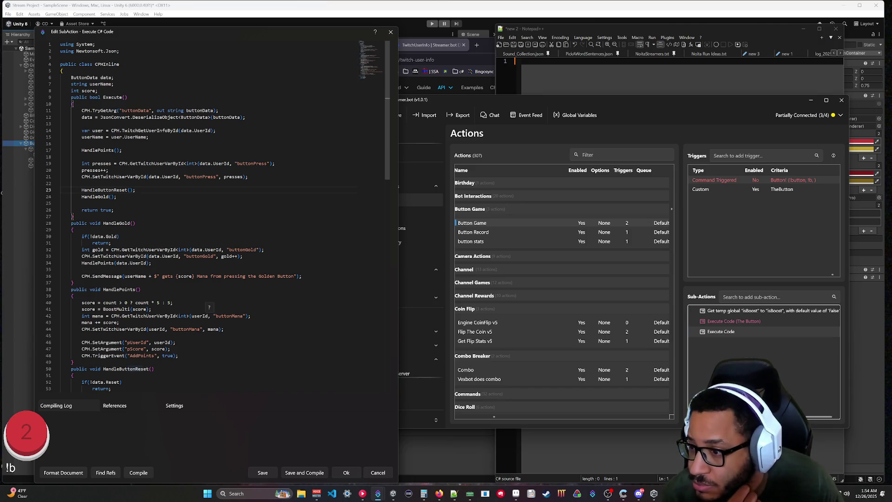
Step: Highlight every use of userId in the code
{"action": "left_click", "coordinate": [199, 316]}
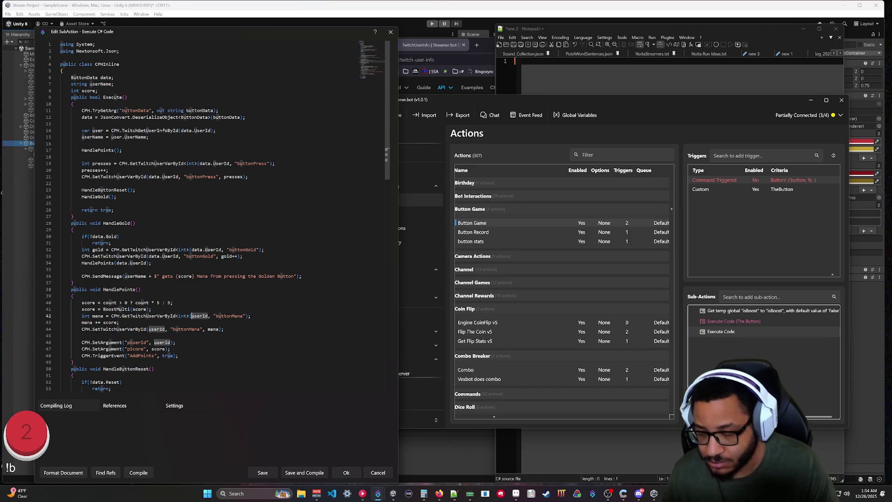
{"action": "left_click", "coordinate": [176, 343]}
{"action": "left_click", "coordinate": [199, 316]}
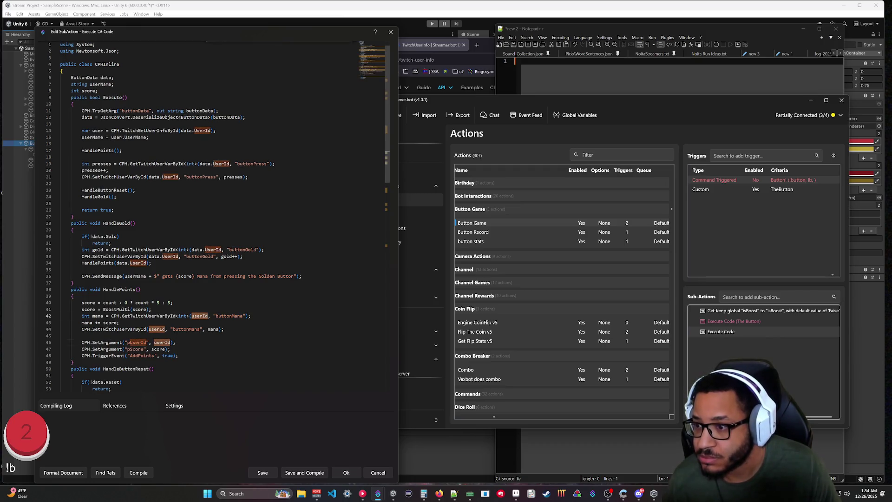
Step: Replace all case-sensitive userId occurrences with data.UserId using Find and Replace
{"action": "key", "text": "ctrl+f"}
{"action": "left_click", "coordinate": [272, 48]}
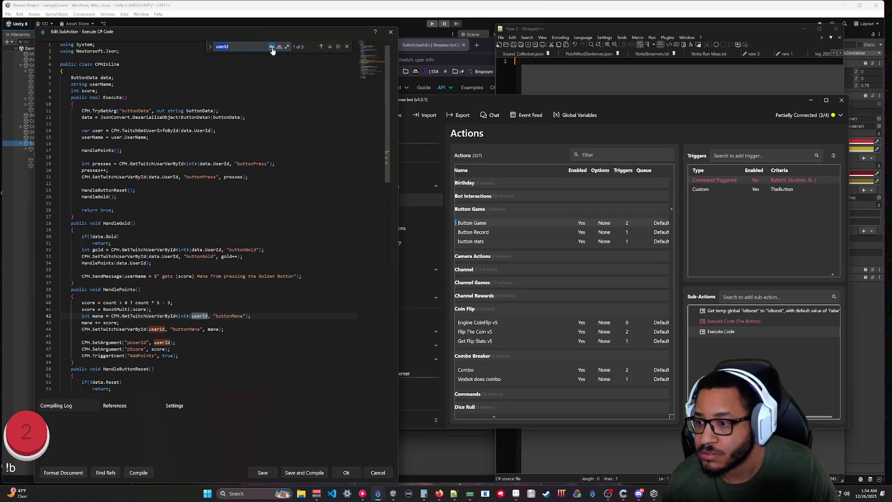
{"action": "key", "text": "ctrl+h"}
{"action": "type", "text": "data"}
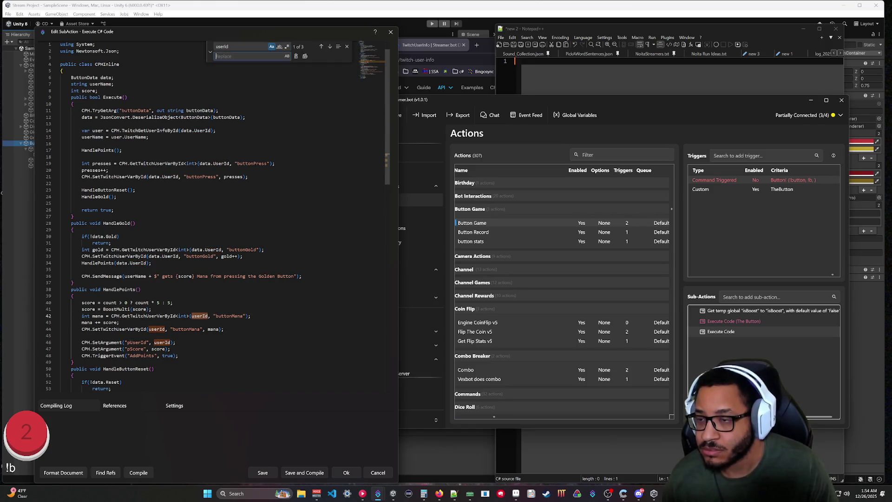
{"action": "type", "text": ".UserId"}
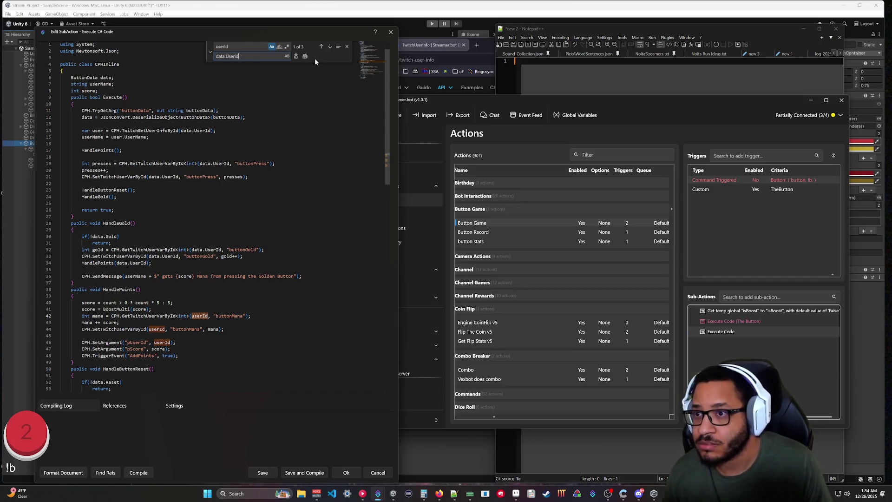
{"action": "left_click", "coordinate": [305, 56]}
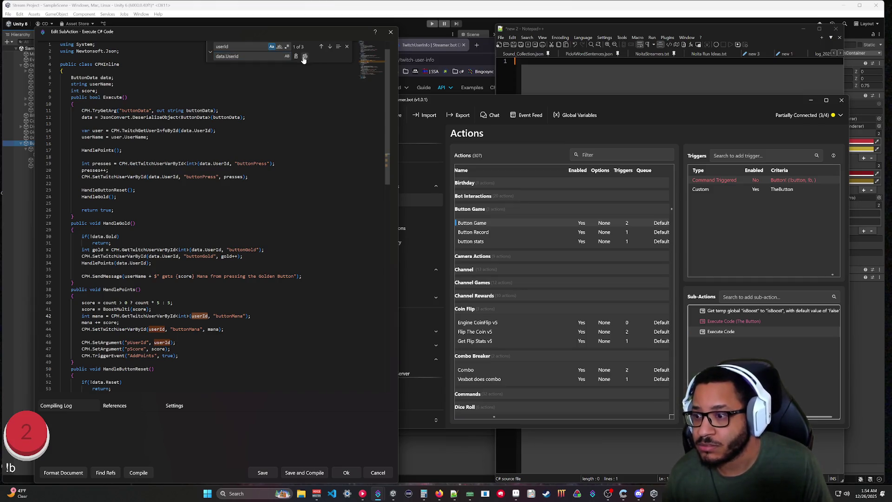
{"action": "left_click", "coordinate": [73, 362]}
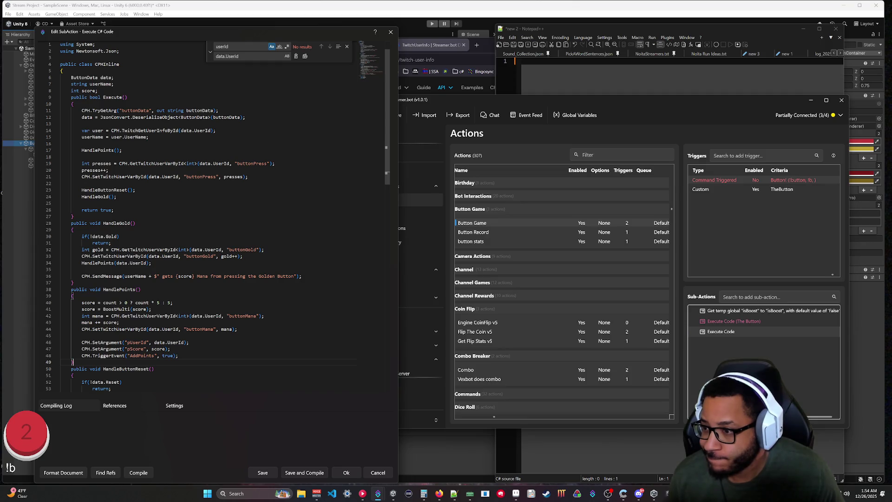
{"action": "scroll", "coordinate": [209, 214], "scroll_direction": "down", "scroll_amount": 1}
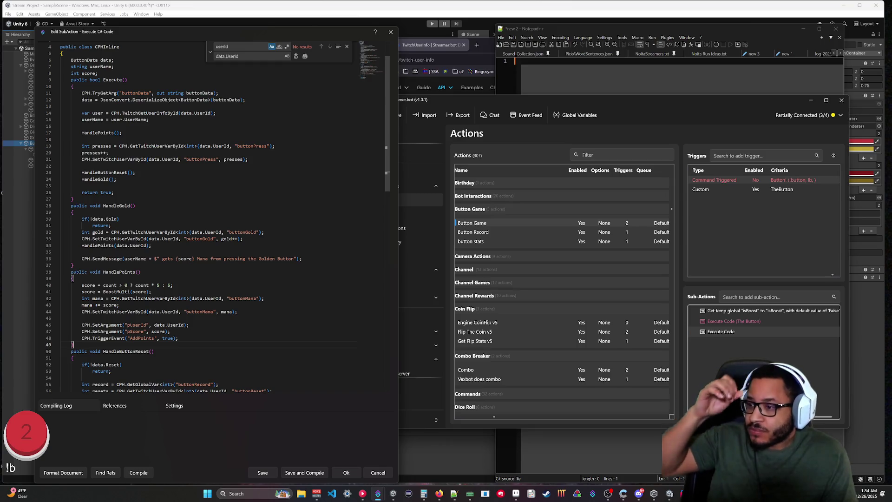
{"action": "scroll", "coordinate": [209, 214], "scroll_direction": "up", "scroll_amount": 1}
{"action": "left_click", "coordinate": [72, 126]}
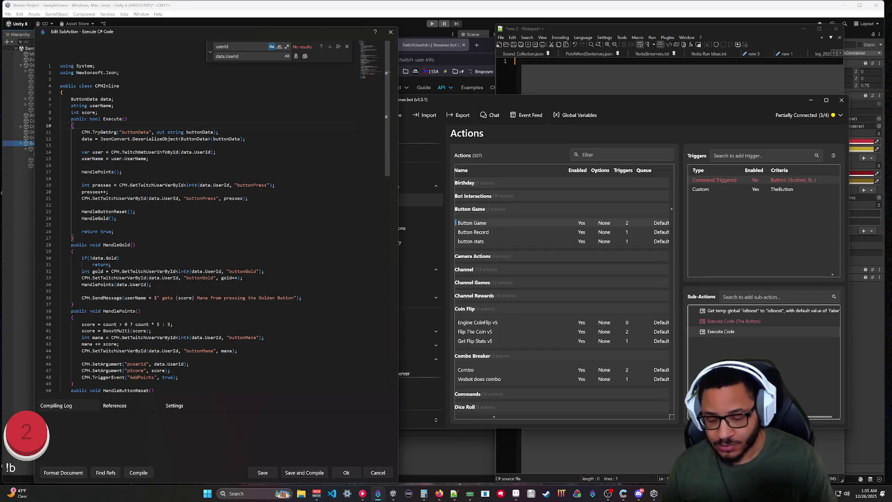
Step: Add a Clear(); call as the first line of Execute
{"action": "key", "text": "Return"}
{"action": "key", "text": "Return"}
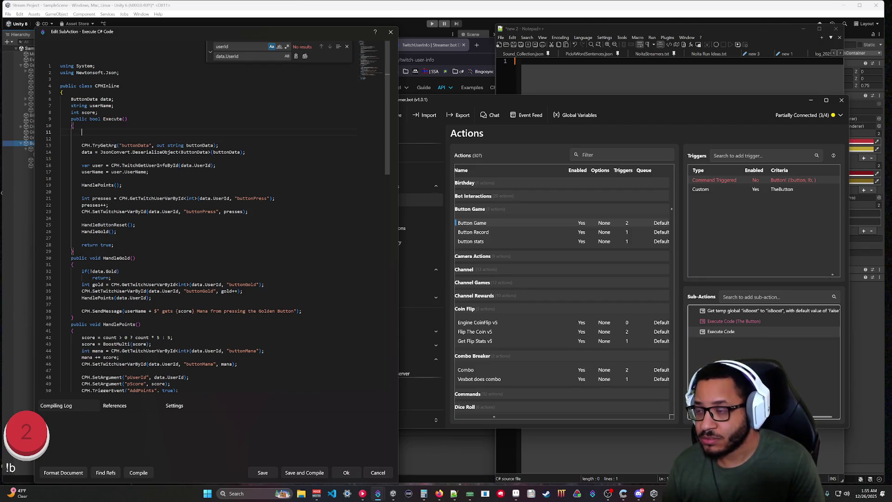
{"action": "type", "text": "Clear"}
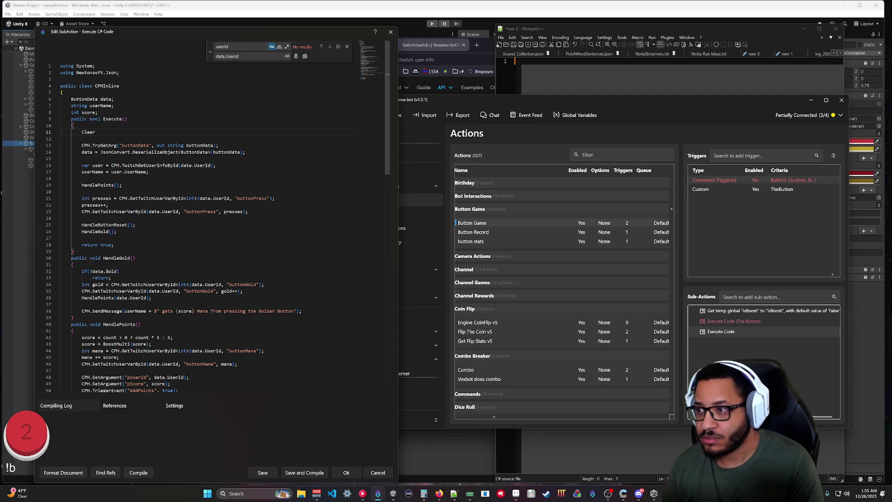
{"action": "type", "text": "();"}
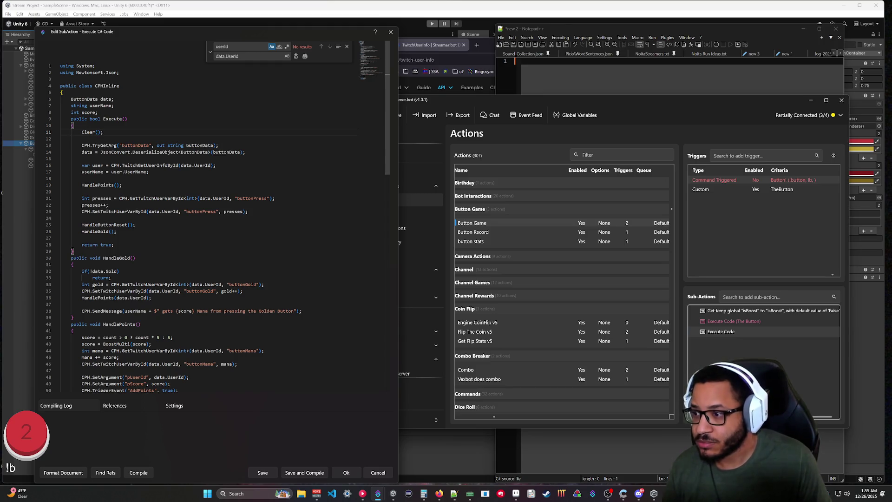
Step: Write a Clear() method after HandleButtonReset setting data and userName to null, score to 0, and compile
{"action": "scroll", "coordinate": [209, 218], "scroll_direction": "down", "scroll_amount": 12}
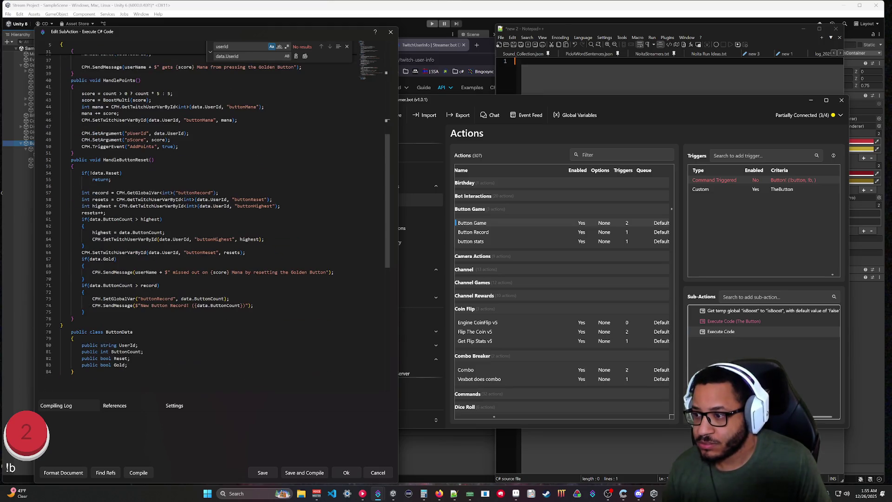
{"action": "left_click", "coordinate": [73, 318]}
{"action": "key", "text": "Return"}
{"action": "type", "text": "Clear()"}
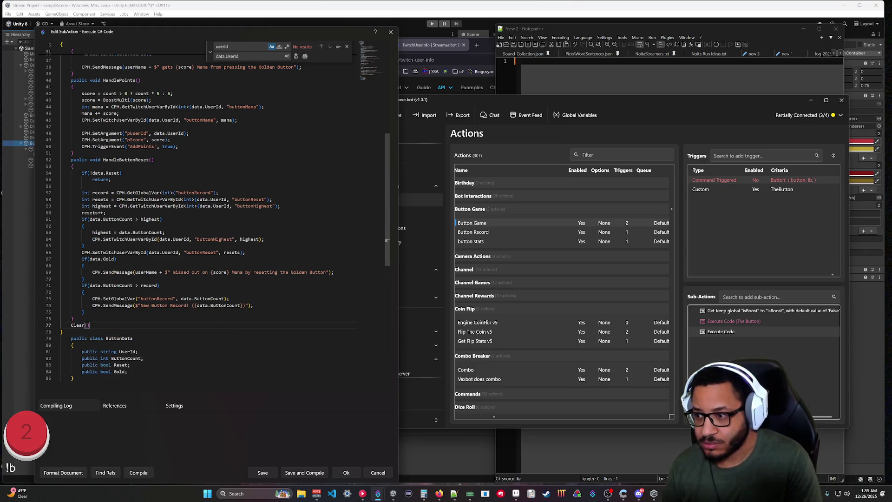
{"action": "key", "text": "Return"}
{"action": "type", "text": "{"}
{"action": "key", "text": "Return"}
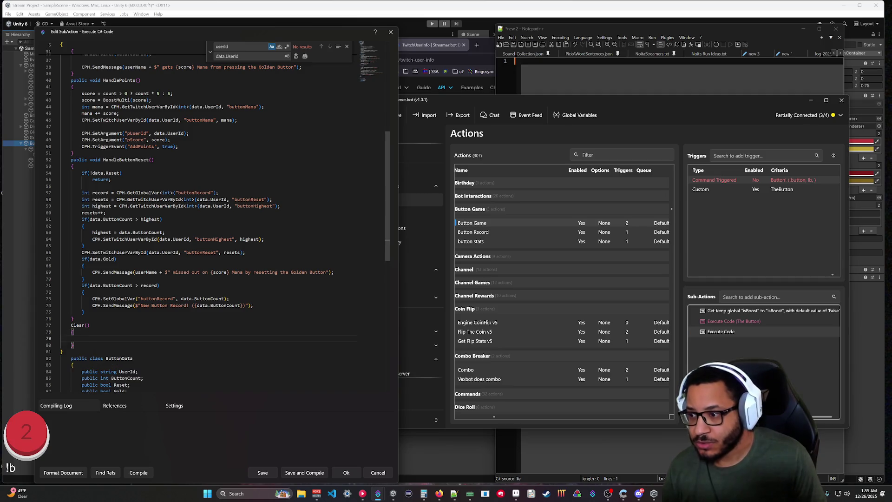
{"action": "type", "text": "data ="}
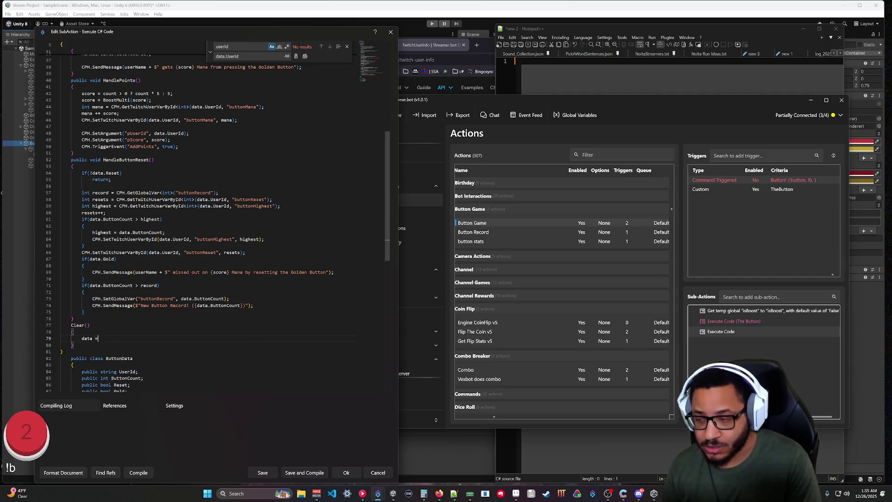
{"action": "type", "text": " null;"}
{"action": "key", "text": "Return"}
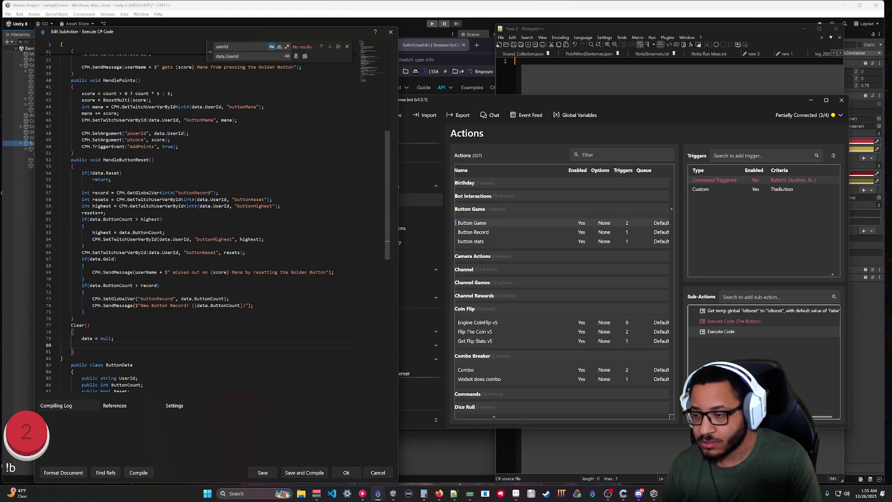
{"action": "scroll", "coordinate": [214, 223], "scroll_direction": "up", "scroll_amount": 10}
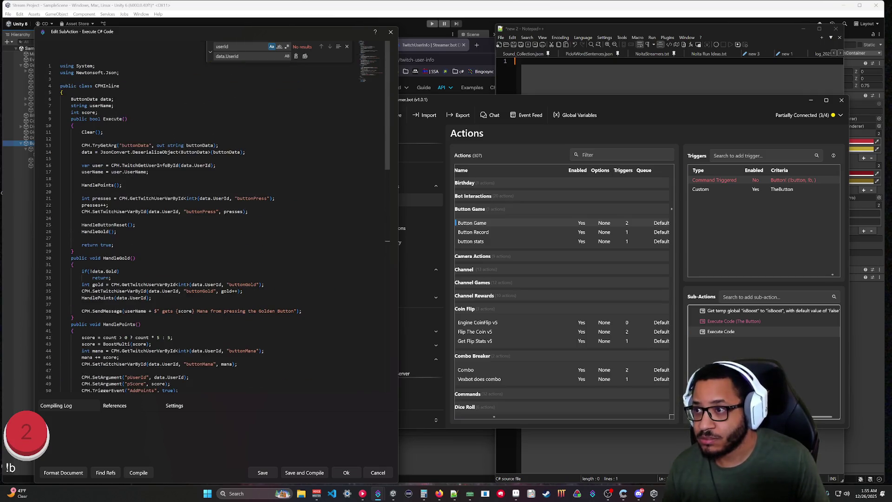
{"action": "scroll", "coordinate": [214, 223], "scroll_direction": "down", "scroll_amount": 12}
{"action": "type", "text": "userName ="}
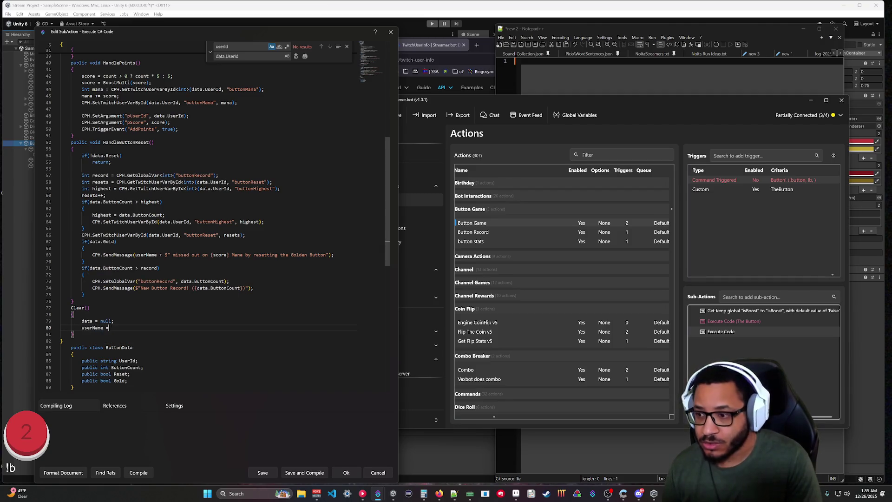
{"action": "type", "text": " null;;"}
{"action": "key", "text": "Return"}
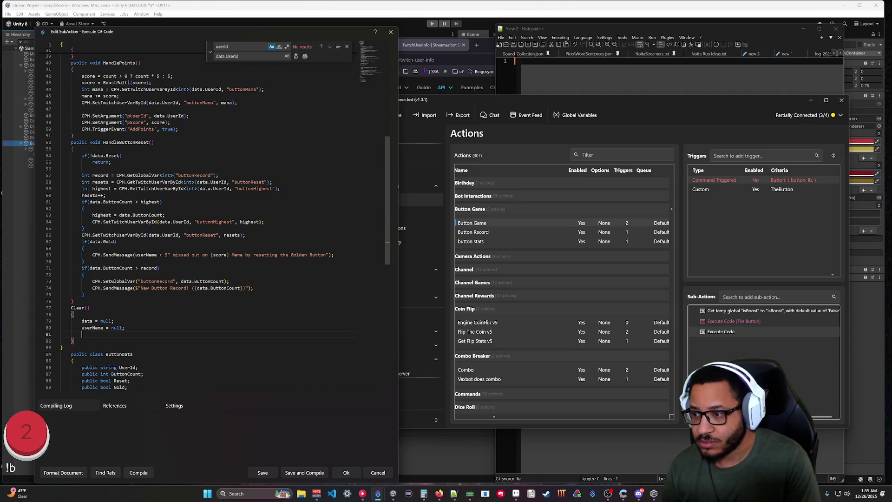
{"action": "type", "text": "score"}
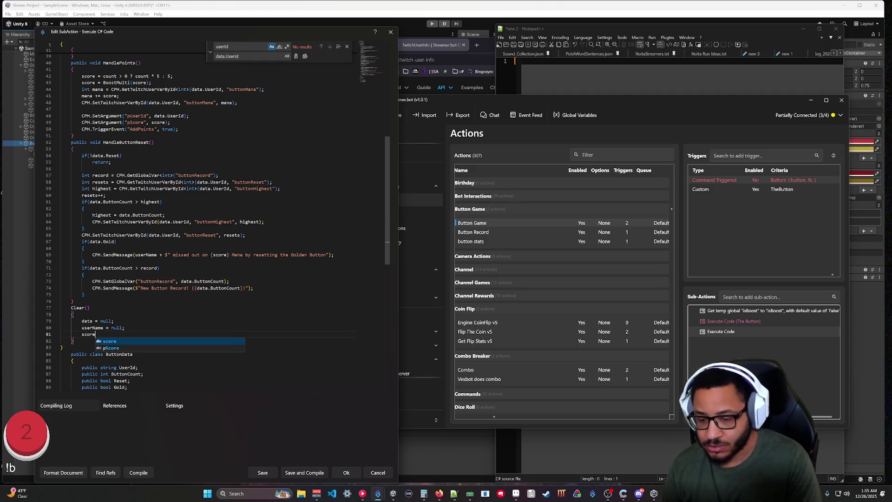
{"action": "type", "text": " = 0;"}
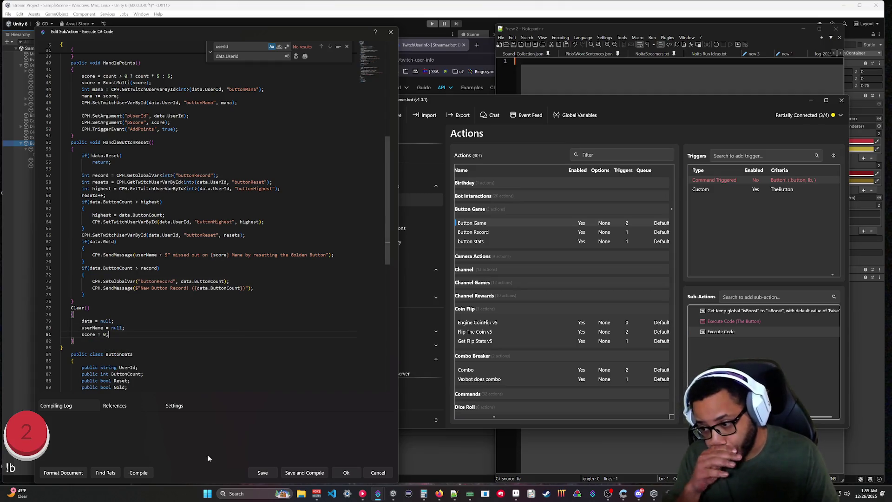
{"action": "left_click", "coordinate": [140, 472]}
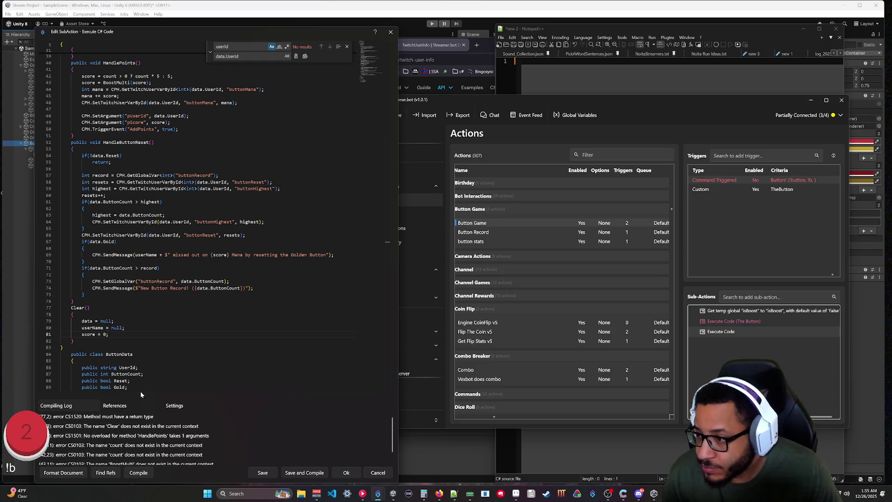
Step: Prefix the Clear method declaration with 'public void' and recompile
{"action": "scroll", "coordinate": [140, 390], "scroll_direction": "up", "scroll_amount": 3}
{"action": "scroll", "coordinate": [218, 223], "scroll_direction": "down", "scroll_amount": 2}
{"action": "left_click", "coordinate": [71, 343]}
{"action": "type", "text": "public void"}
{"action": "left_click", "coordinate": [133, 474]}
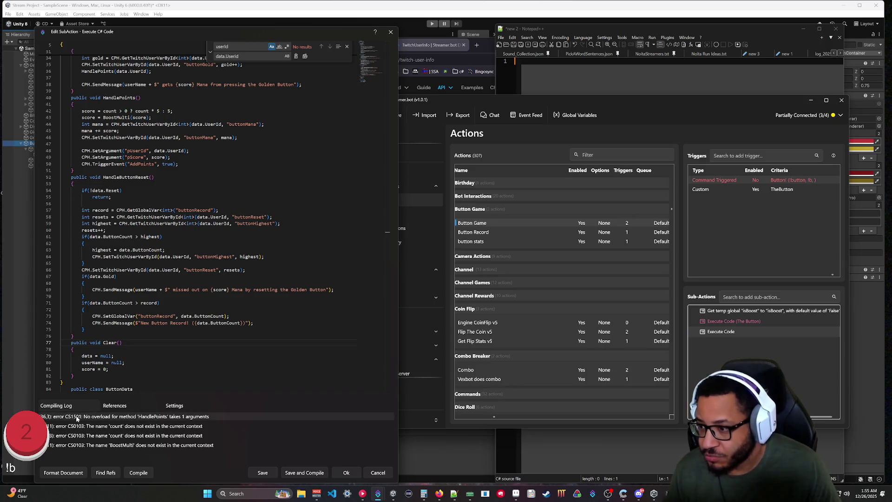
Step: Select the HandlePoints(data.UserId) call inside HandleGold
{"action": "scroll", "coordinate": [209, 218], "scroll_direction": "up", "scroll_amount": 3}
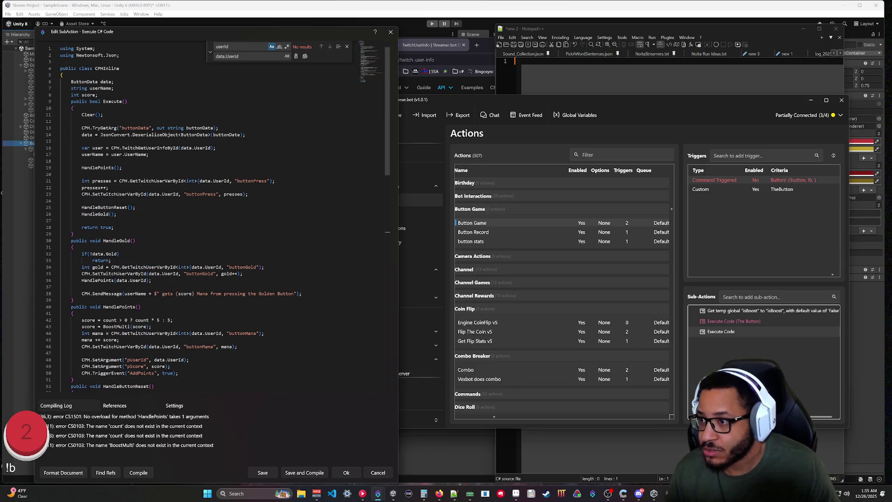
{"action": "scroll", "coordinate": [215, 218], "scroll_direction": "down", "scroll_amount": 2}
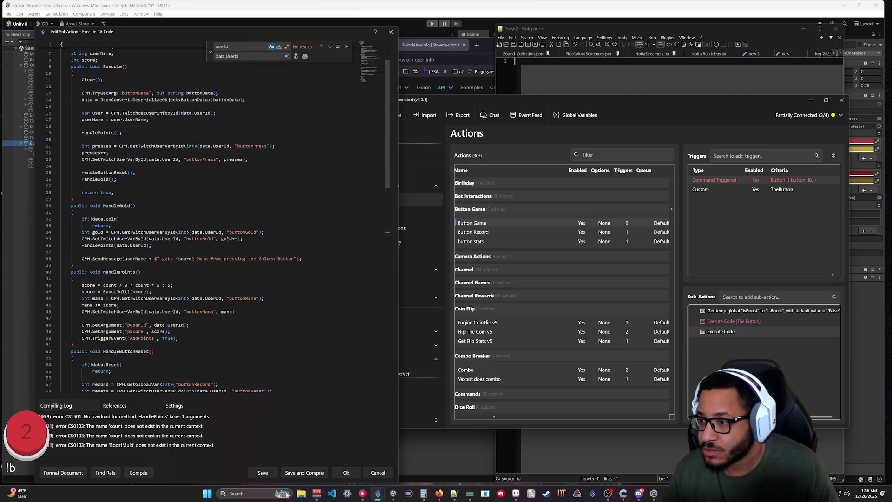
{"action": "scroll", "coordinate": [217, 223], "scroll_direction": "down", "scroll_amount": 7}
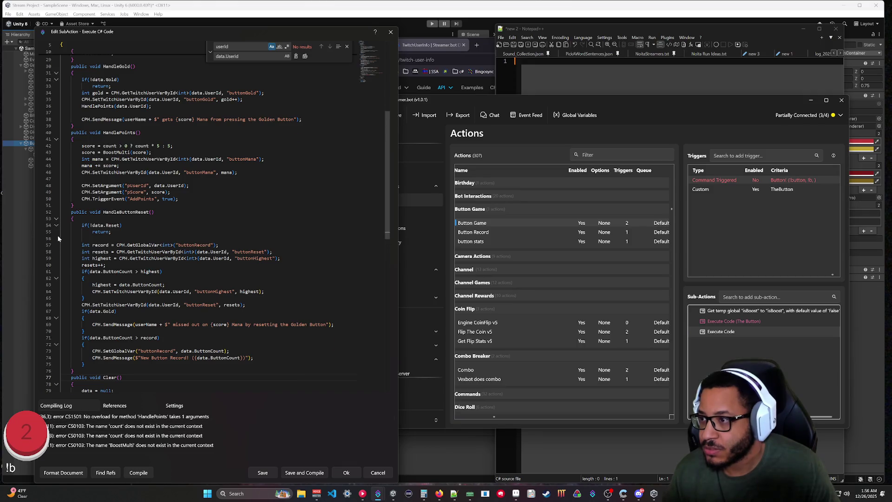
{"action": "scroll", "coordinate": [214, 219], "scroll_direction": "up", "scroll_amount": 3}
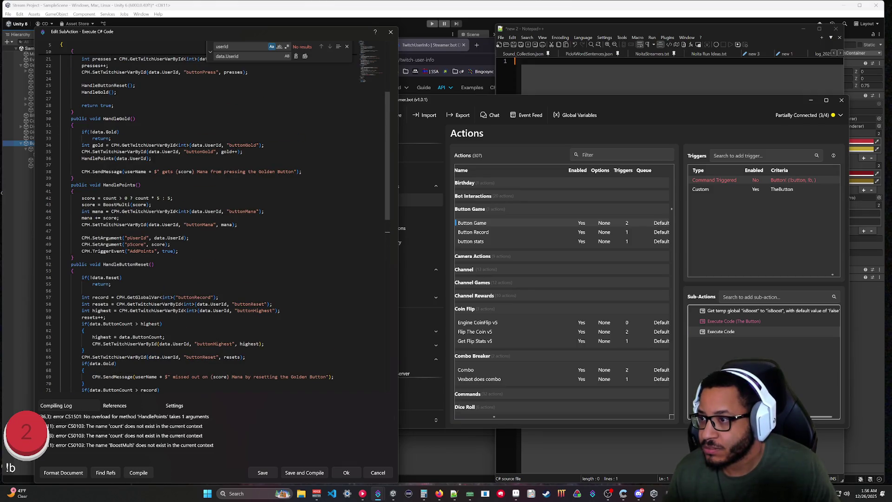
{"action": "scroll", "coordinate": [218, 220], "scroll_direction": "up", "scroll_amount": 5}
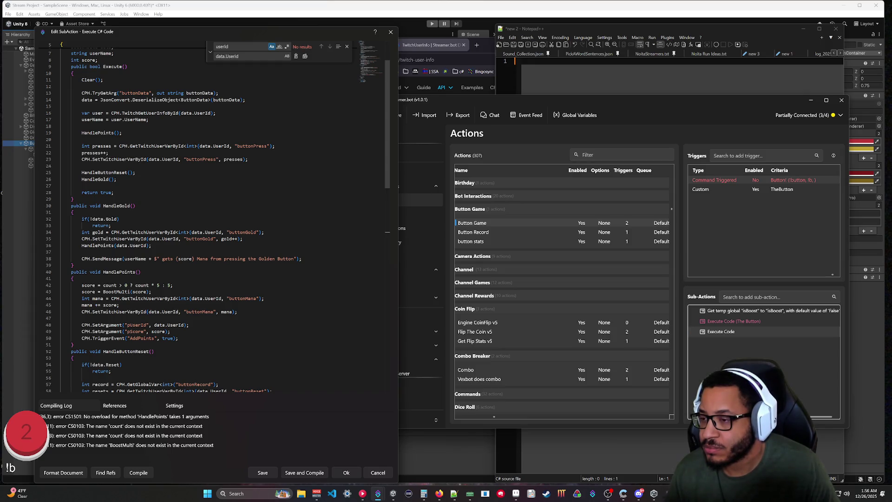
{"action": "left_click_drag", "start_coordinate": [152, 245], "coordinate": [243, 238]}
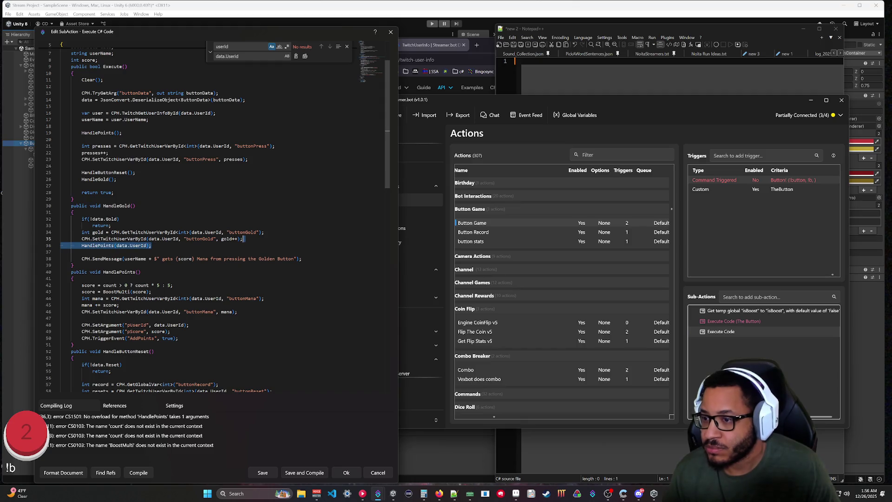
Step: Delete the HandlePoints(data.UserId) call from HandleGold and recompile
{"action": "key", "text": "BackSpace"}
{"action": "left_click", "coordinate": [138, 473]}
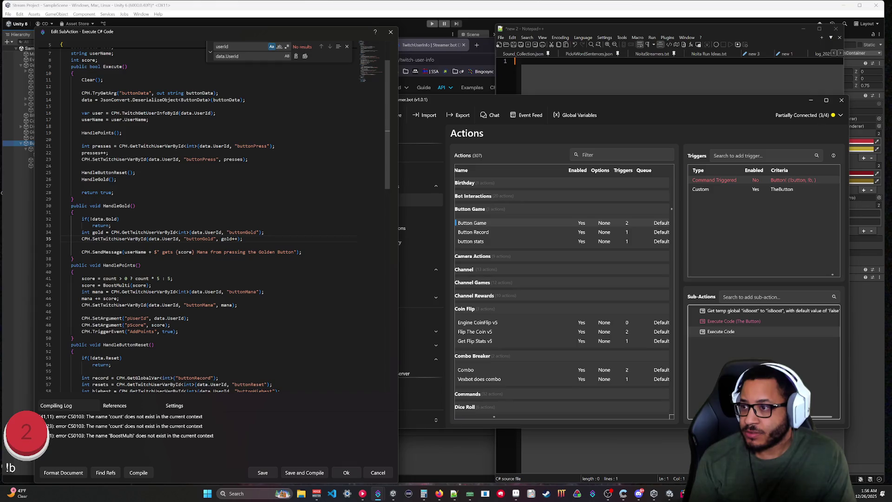
{"action": "scroll", "coordinate": [218, 223], "scroll_direction": "down", "scroll_amount": 4}
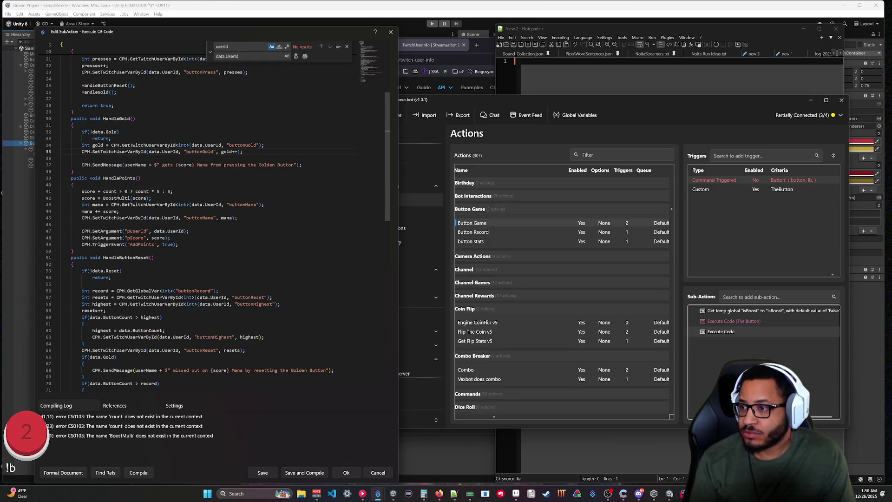
{"action": "scroll", "coordinate": [218, 223], "scroll_direction": "up", "scroll_amount": 1}
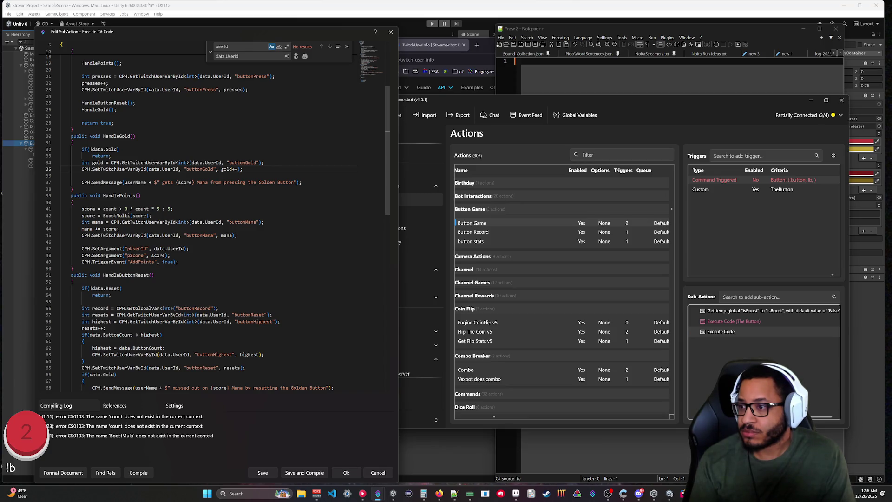
{"action": "scroll", "coordinate": [218, 223], "scroll_direction": "up", "scroll_amount": 2}
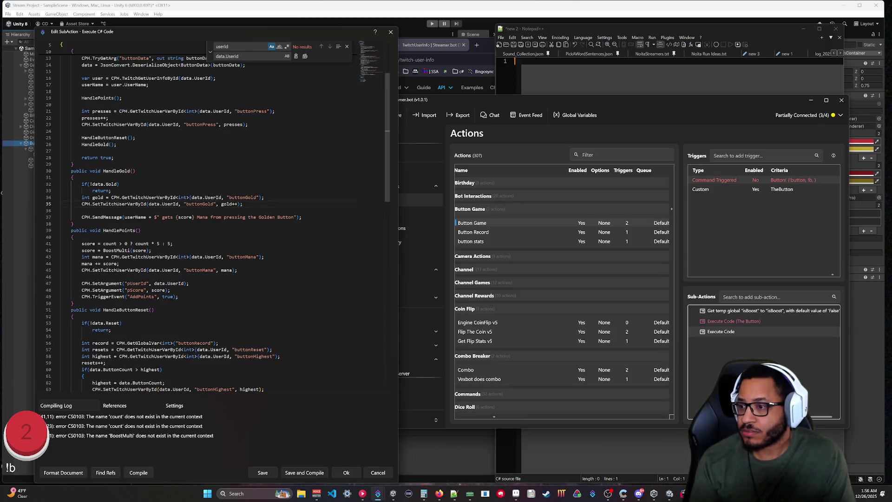
{"action": "scroll", "coordinate": [217, 223], "scroll_direction": "up", "scroll_amount": 4}
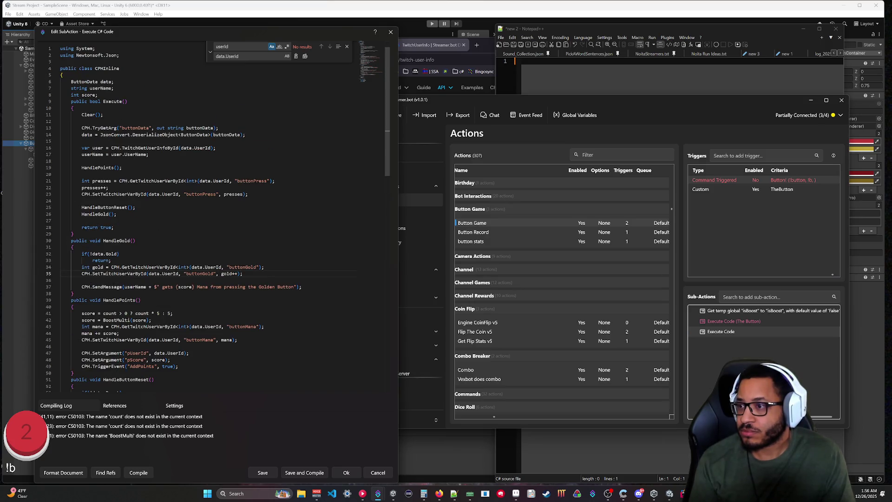
Step: Move the HandlePoints() call from Execute into HandleGold, right after the gold update
{"action": "left_click_drag", "start_coordinate": [122, 167], "coordinate": [82, 167]}
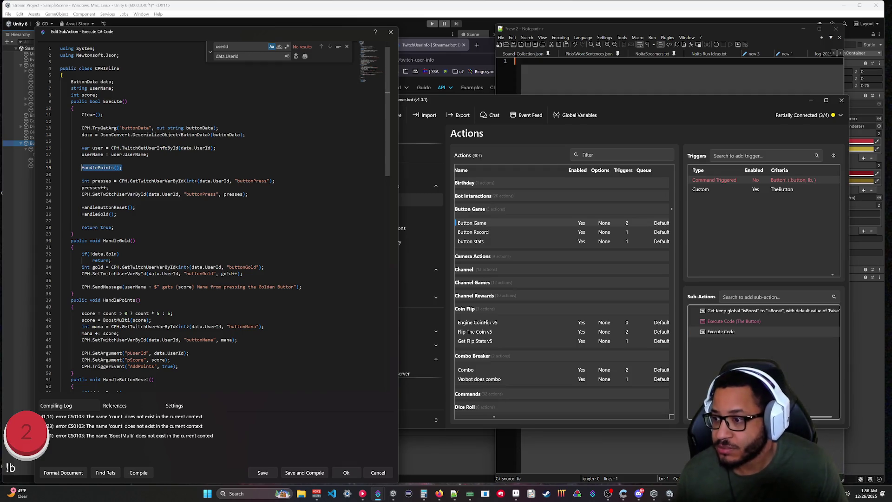
{"action": "key", "text": "ctrl+x"}
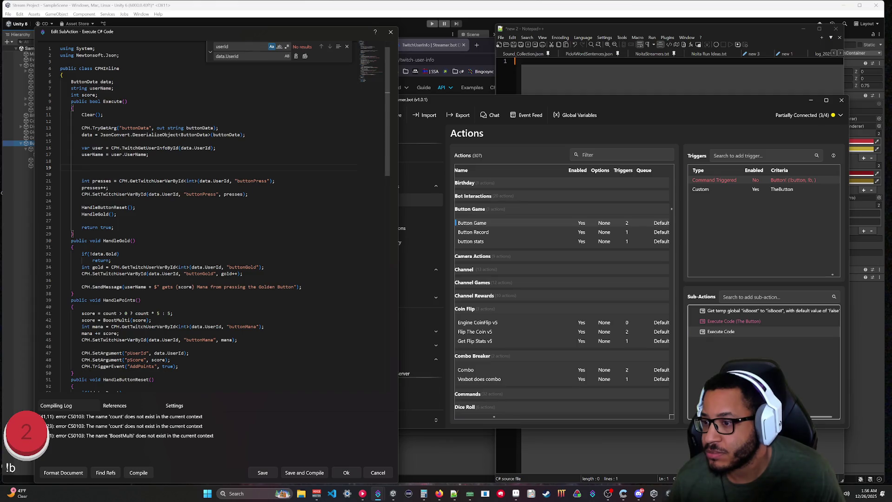
{"action": "left_click", "coordinate": [103, 280]}
{"action": "type", "text": "HandlePoints();"}
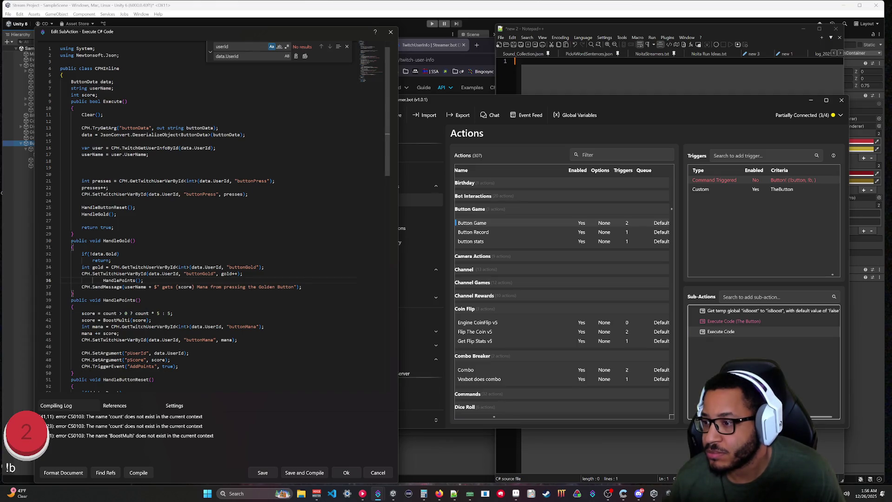
{"action": "key", "text": "Home"}
{"action": "key", "text": "shift+ctrl+Left"}
{"action": "key", "text": "BackSpace"}
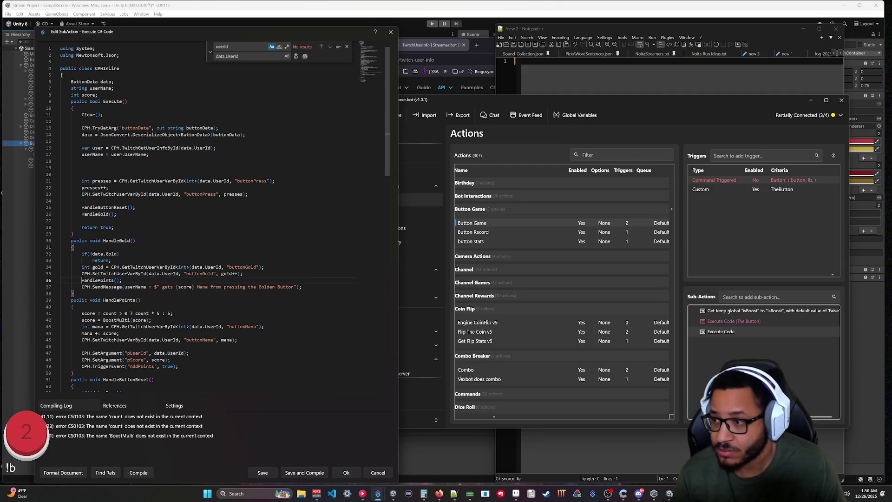
{"action": "left_click", "coordinate": [238, 340]}
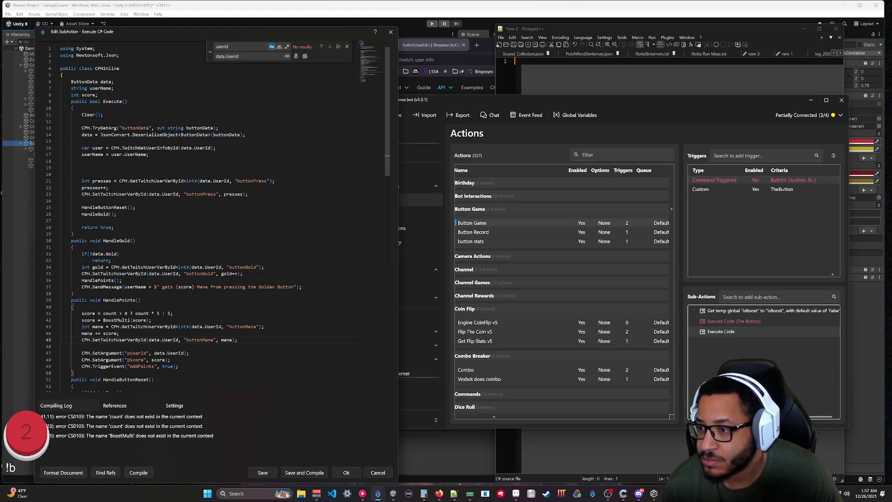
Step: Replace both 'count' occurrences on the score line with data.ButtonCount and recompile
{"action": "scroll", "coordinate": [213, 218], "scroll_direction": "down", "scroll_amount": 10}
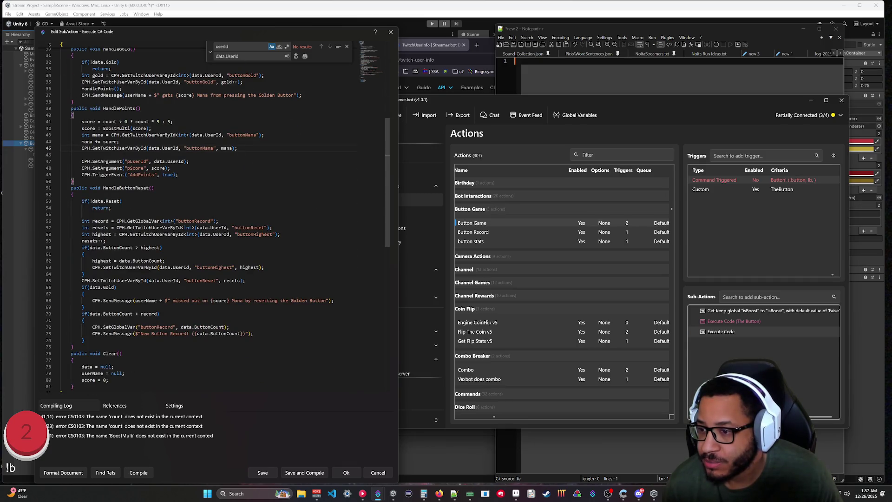
{"action": "left_click_drag", "start_coordinate": [240, 333], "coordinate": [196, 333]}
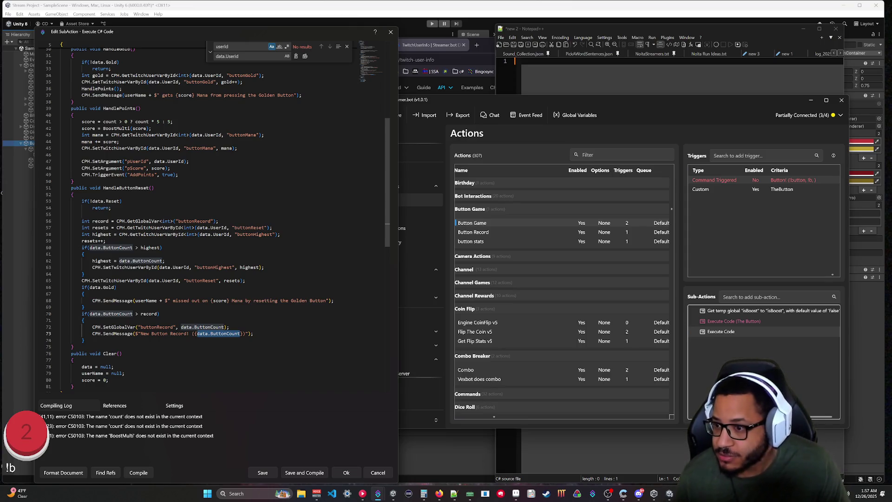
{"action": "scroll", "coordinate": [212, 218], "scroll_direction": "up", "scroll_amount": 4}
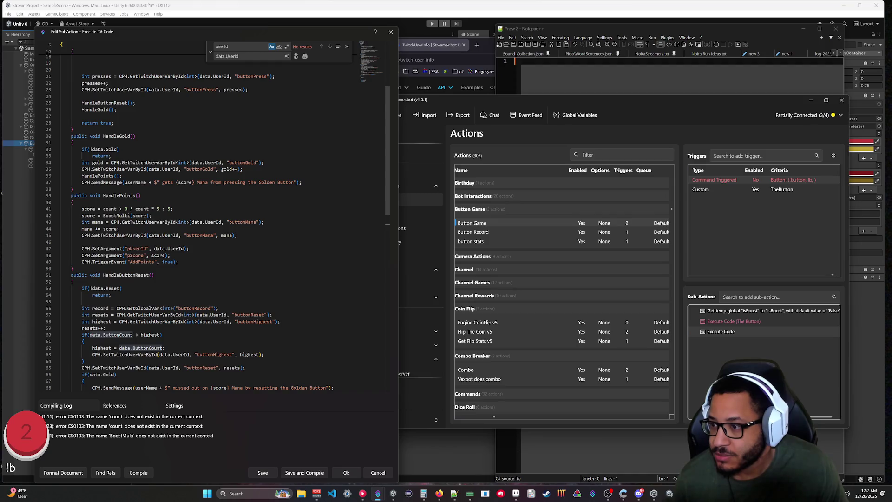
{"action": "scroll", "coordinate": [213, 217], "scroll_direction": "down", "scroll_amount": 3}
{"action": "scroll", "coordinate": [213, 218], "scroll_direction": "up", "scroll_amount": 3}
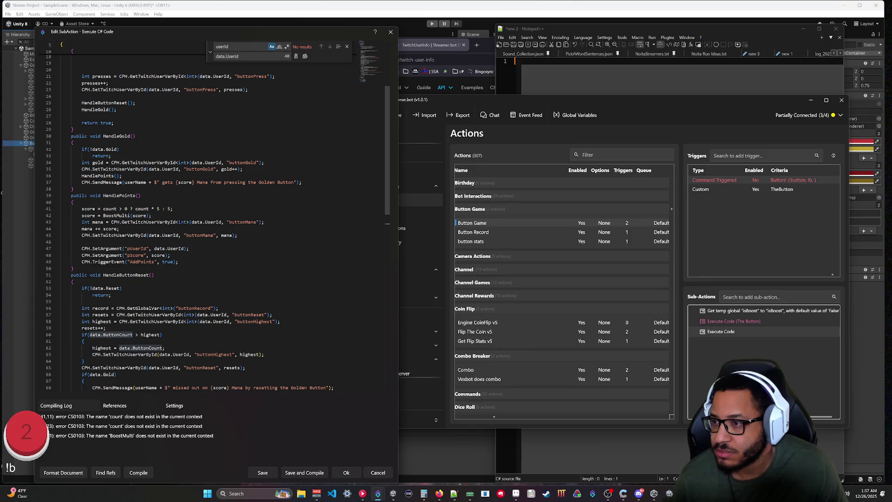
{"action": "scroll", "coordinate": [214, 223], "scroll_direction": "up", "scroll_amount": 5}
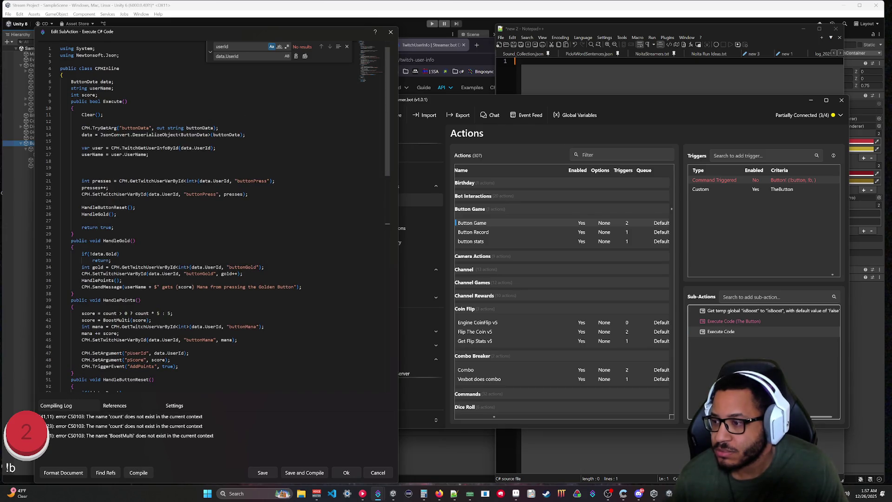
{"action": "double_click", "coordinate": [110, 313]}
{"action": "type", "text": "data.ButtonCount"}
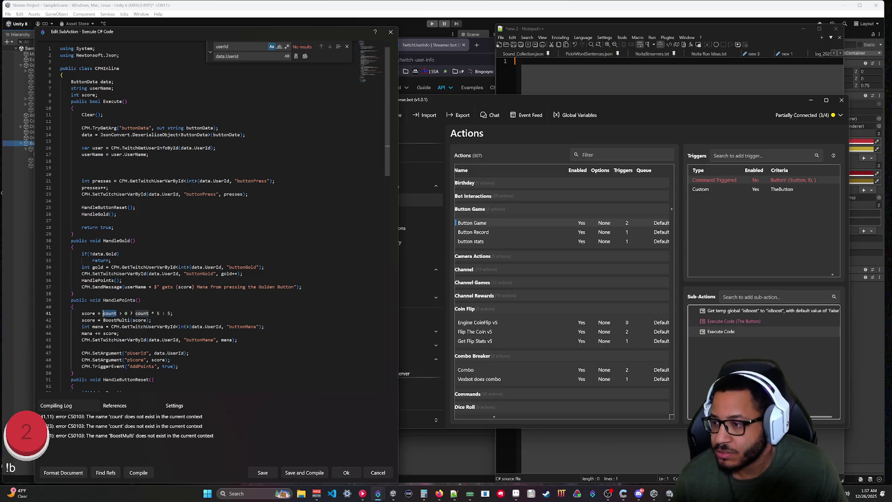
{"action": "double_click", "coordinate": [172, 314]}
{"action": "type", "text": "data.ButtonCount"}
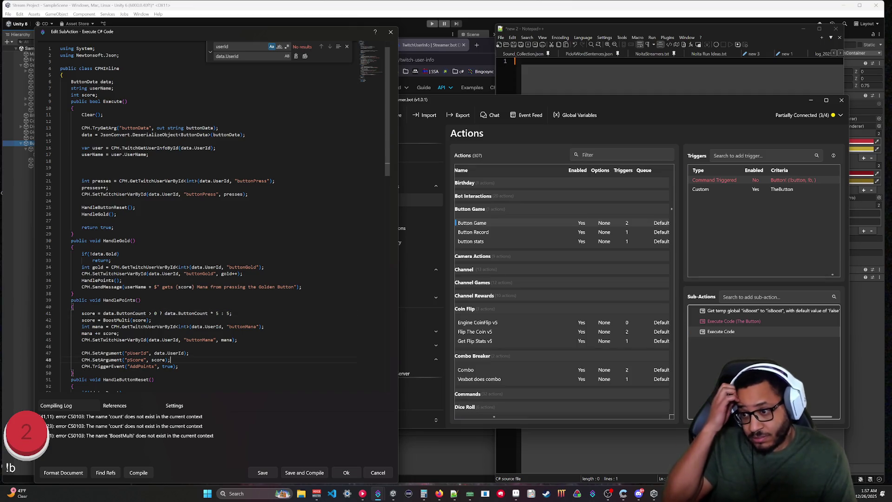
{"action": "left_click", "coordinate": [142, 472]}
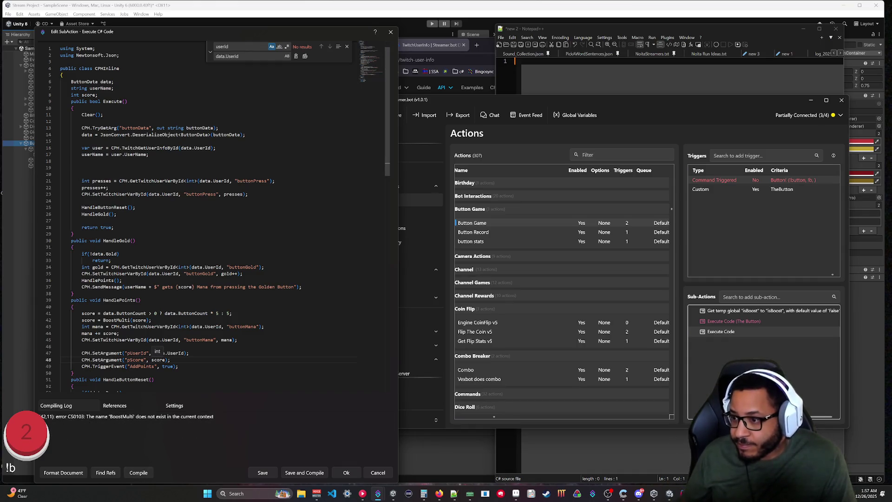
Step: Delete the score = BoostMulti(score); line and compile successfully
{"action": "left_click_drag", "start_coordinate": [154, 320], "coordinate": [60, 319]}
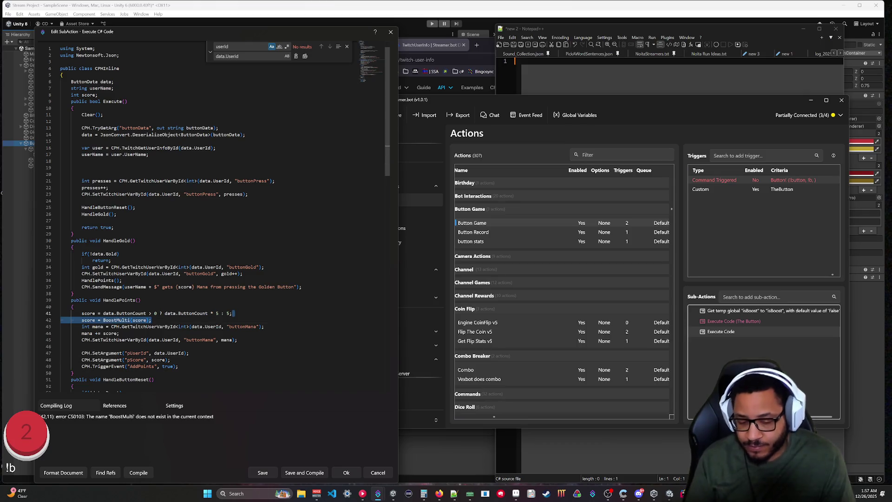
{"action": "key", "text": "Delete"}
{"action": "left_click", "coordinate": [147, 472]}
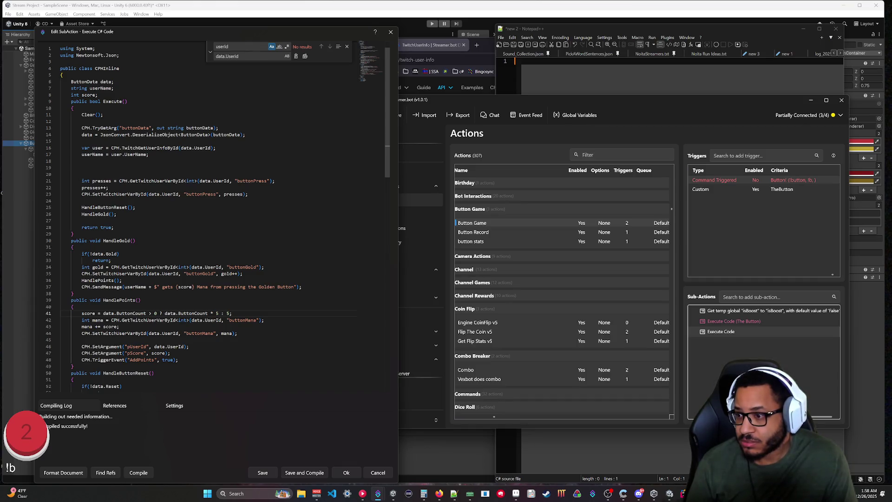
{"action": "scroll", "coordinate": [209, 218], "scroll_direction": "down", "scroll_amount": 3}
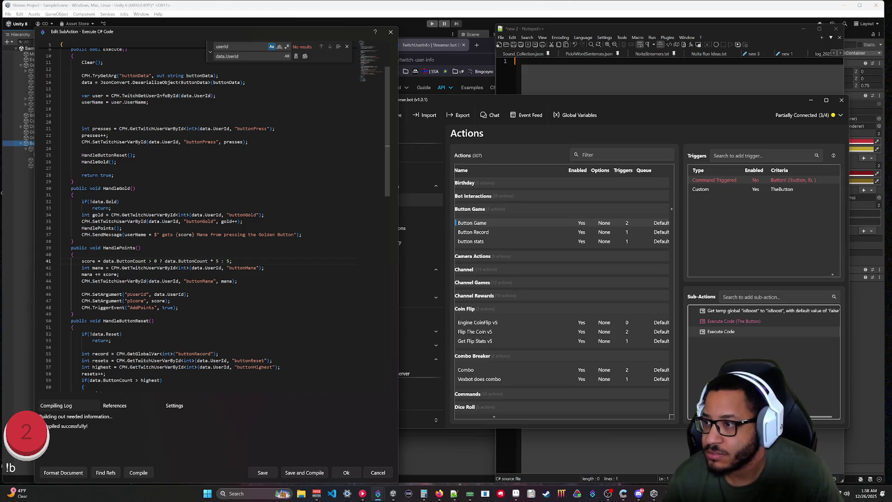
Step: Move the HandleGold() call in Execute above HandleButtonReset(), indented to match the surrounding code
{"action": "left_click_drag", "start_coordinate": [82, 162], "coordinate": [117, 162]}
{"action": "key", "text": "BackSpace"}
{"action": "key", "text": "Return"}
{"action": "key", "text": "ctrl+v"}
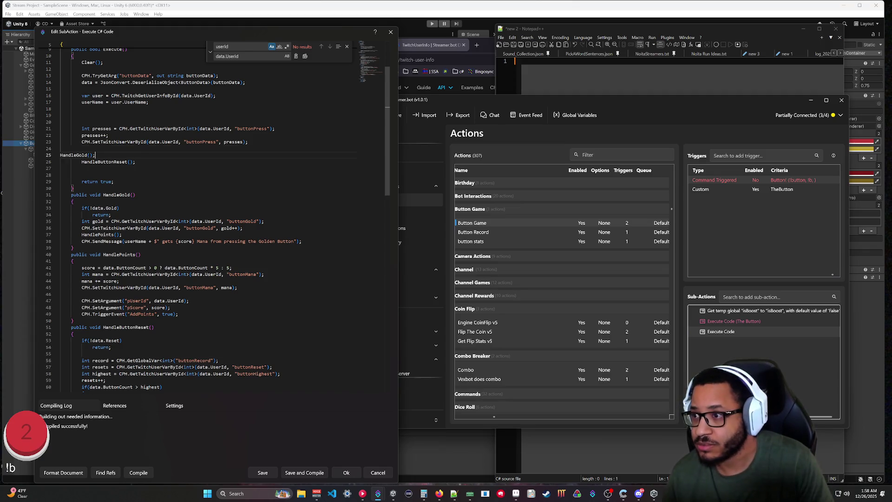
{"action": "key", "text": "Home"}
{"action": "key", "text": "Tab"}
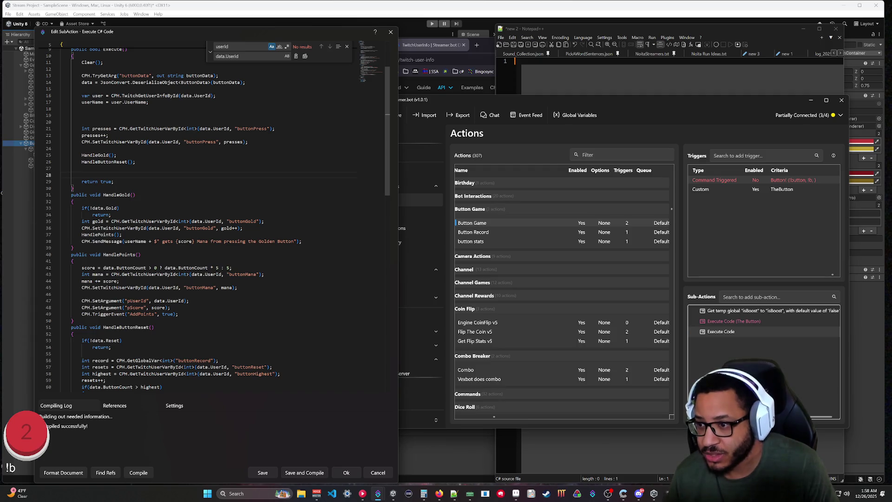
Step: Move the score = data.ButtonCount… line from HandlePoints to HandleGold's first line, deleting the leftover blank line
{"action": "mouse_move", "coordinate": [232, 268]}
{"action": "left_mouse_down"}
{"action": "mouse_move", "coordinate": [60, 268]}
{"action": "mouse_move", "coordinate": [81, 268]}
{"action": "left_mouse_up"}
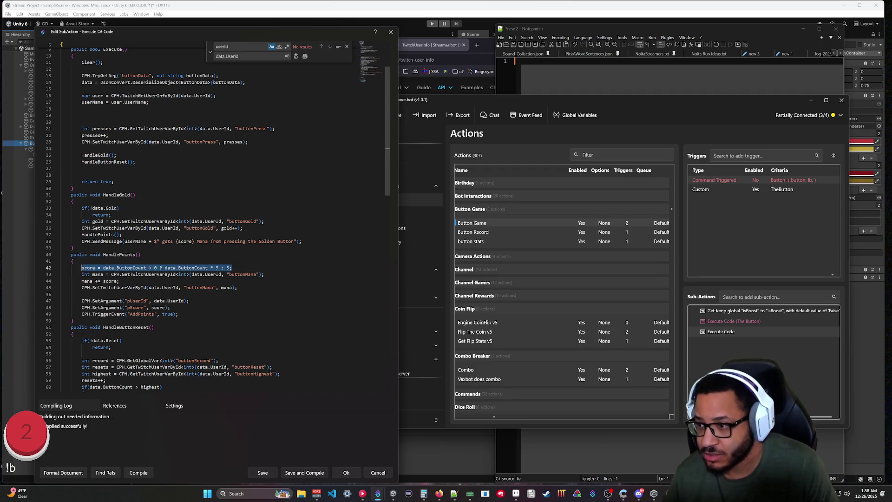
{"action": "key", "text": "ctrl+x"}
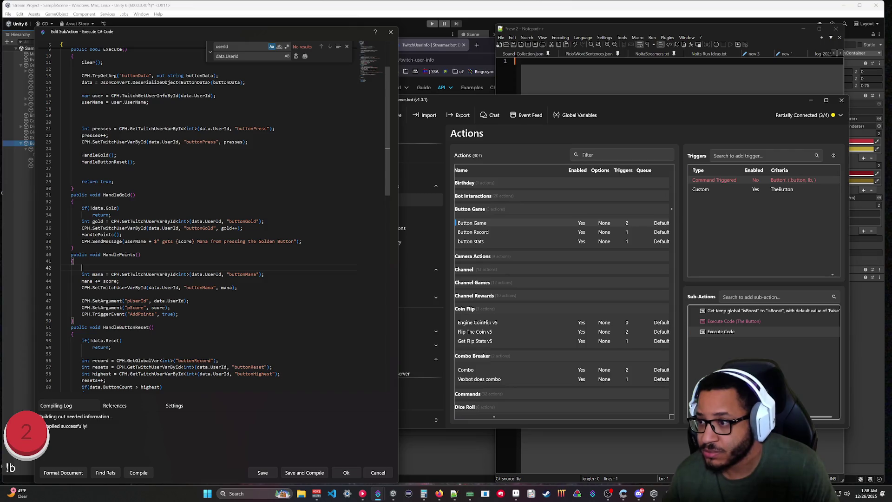
{"action": "left_click", "coordinate": [82, 207]}
{"action": "key", "text": "ctrl+v"}
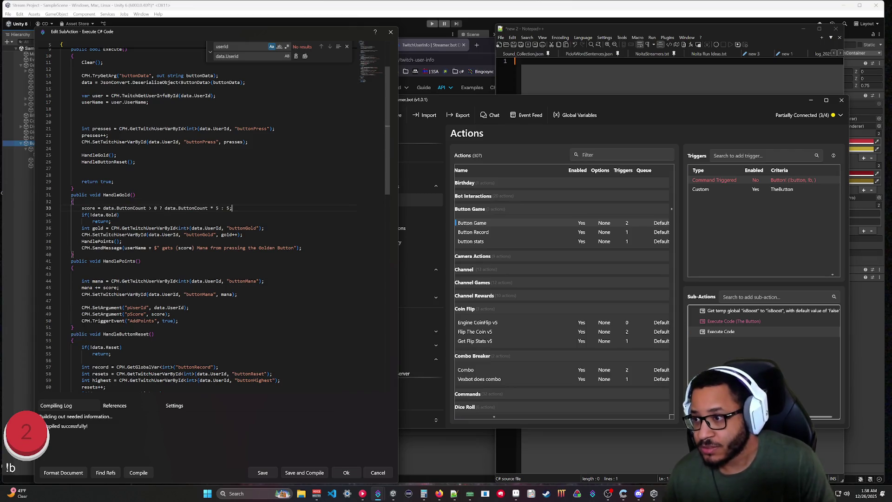
{"action": "left_click", "coordinate": [74, 268]}
{"action": "key", "text": "Delete"}
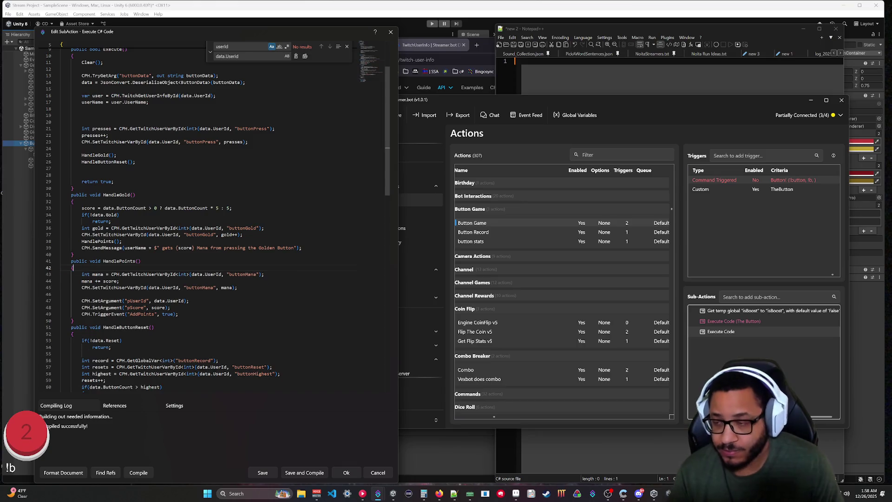
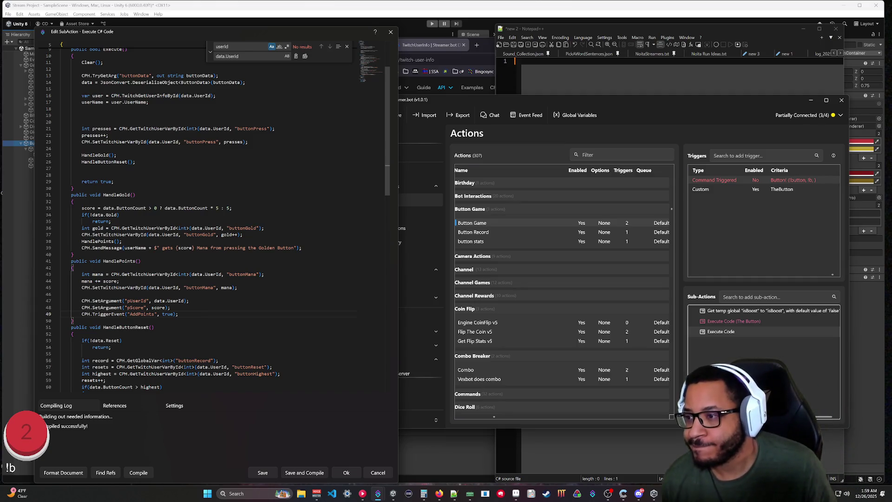
Step: Finish the gold check as if(!data.Gold) without the stray space, then close the code editor
{"action": "type", "text": ")"}
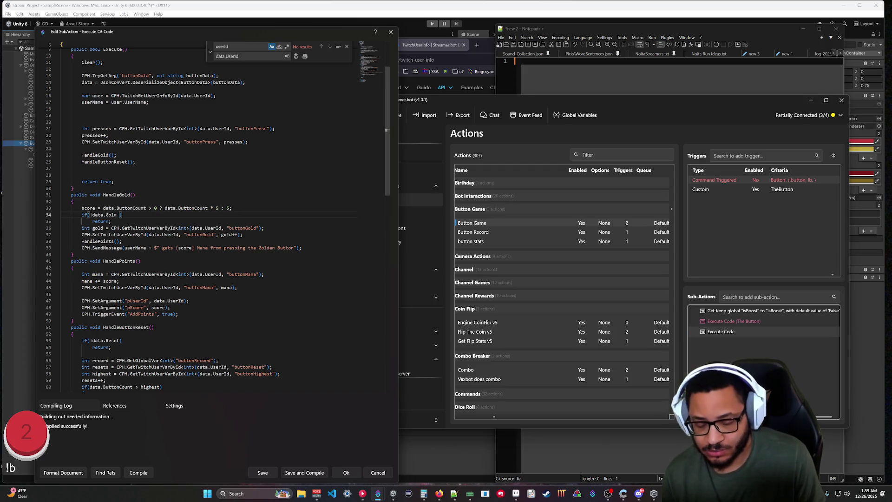
{"action": "key", "text": "BackSpace"}
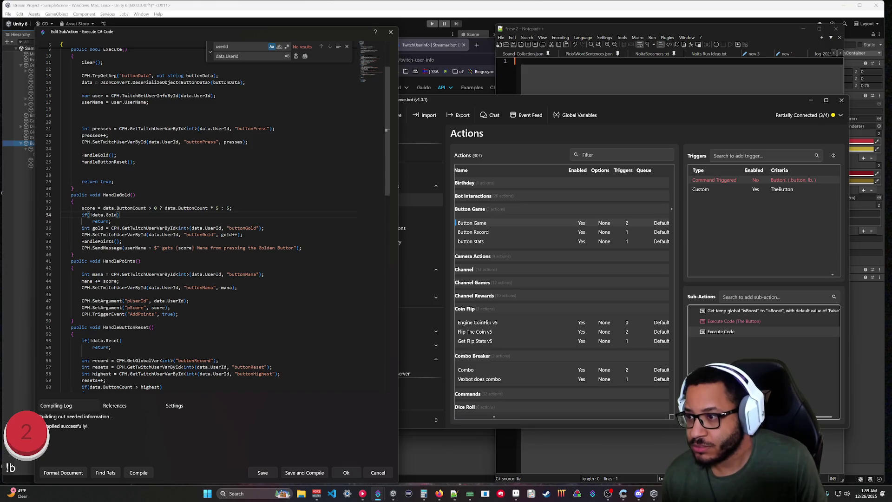
{"action": "left_click", "coordinate": [111, 215]}
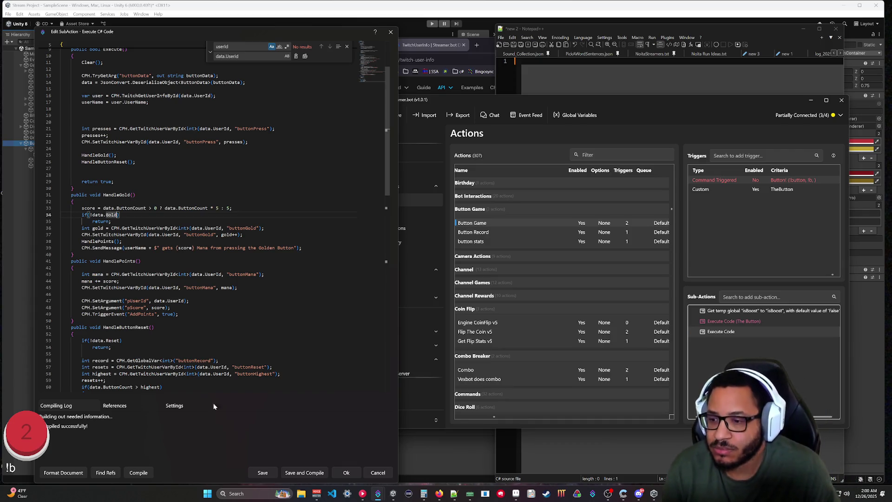
{"action": "left_click", "coordinate": [305, 472]}
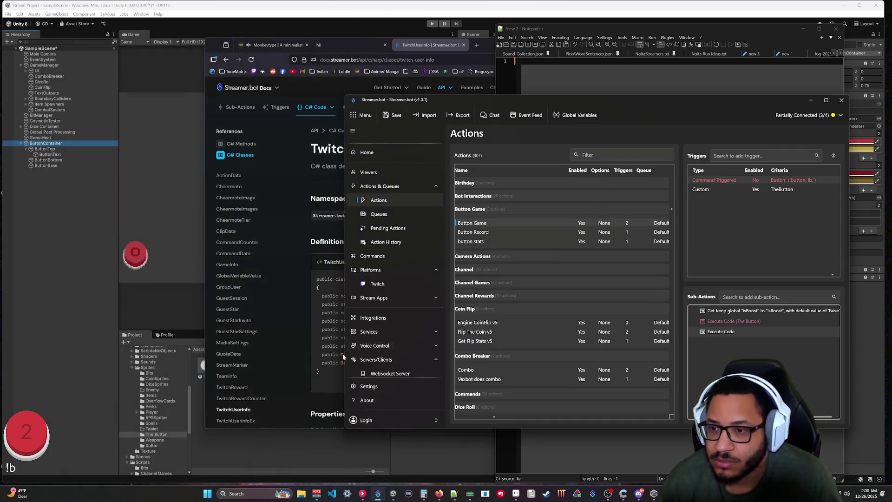
{"action": "double_click", "coordinate": [734, 322]}
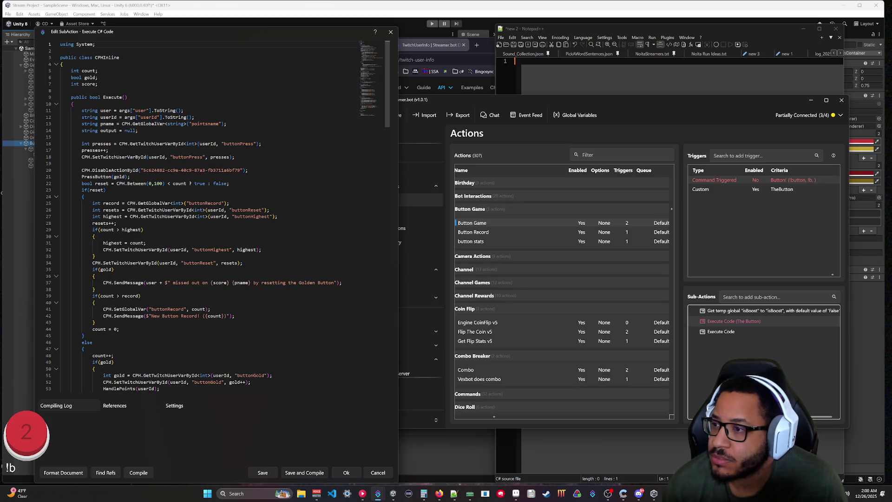
{"action": "scroll", "coordinate": [209, 216], "scroll_direction": "down", "scroll_amount": 18}
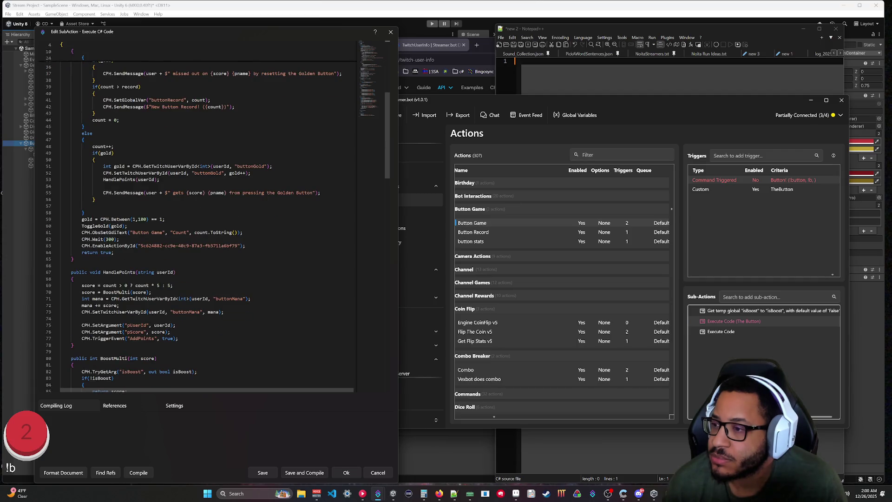
{"action": "scroll", "coordinate": [209, 217], "scroll_direction": "down", "scroll_amount": 5}
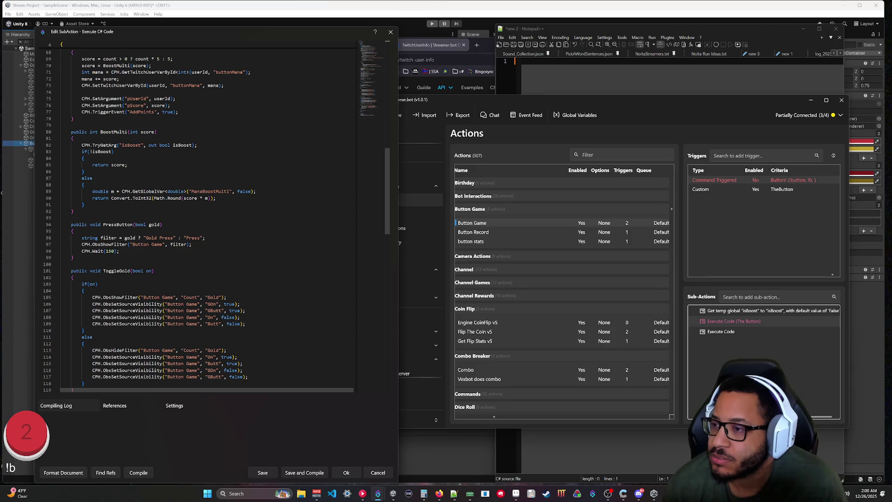
{"action": "scroll", "coordinate": [209, 216], "scroll_direction": "up", "scroll_amount": 9}
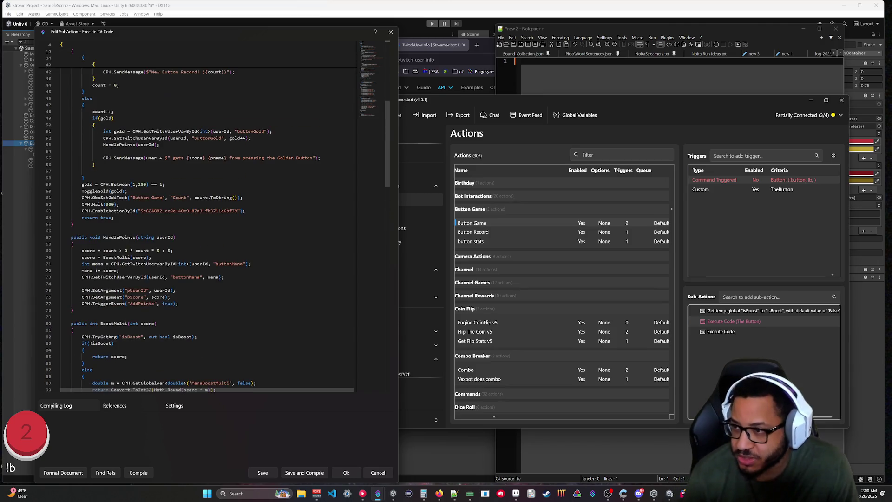
{"action": "scroll", "coordinate": [209, 216], "scroll_direction": "up", "scroll_amount": 3}
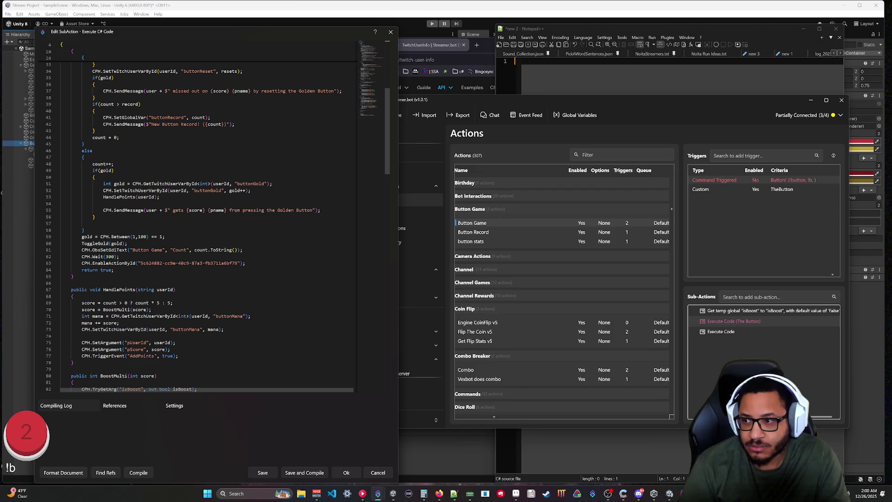
{"action": "scroll", "coordinate": [200, 214], "scroll_direction": "up", "scroll_amount": 10}
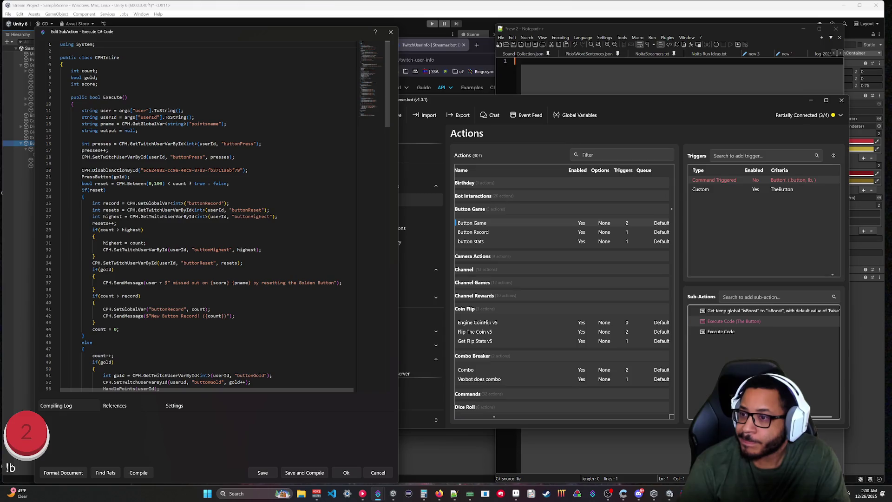
{"action": "scroll", "coordinate": [200, 214], "scroll_direction": "down", "scroll_amount": 5}
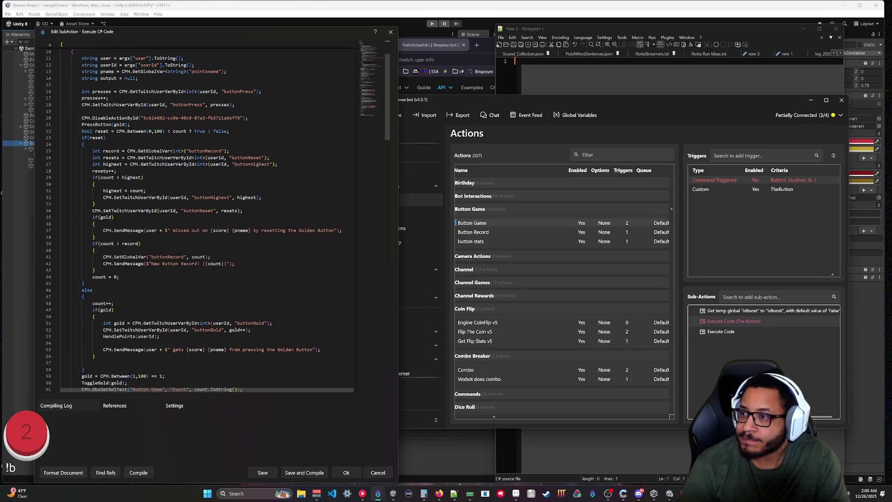
{"action": "scroll", "coordinate": [217, 223], "scroll_direction": "down", "scroll_amount": 1}
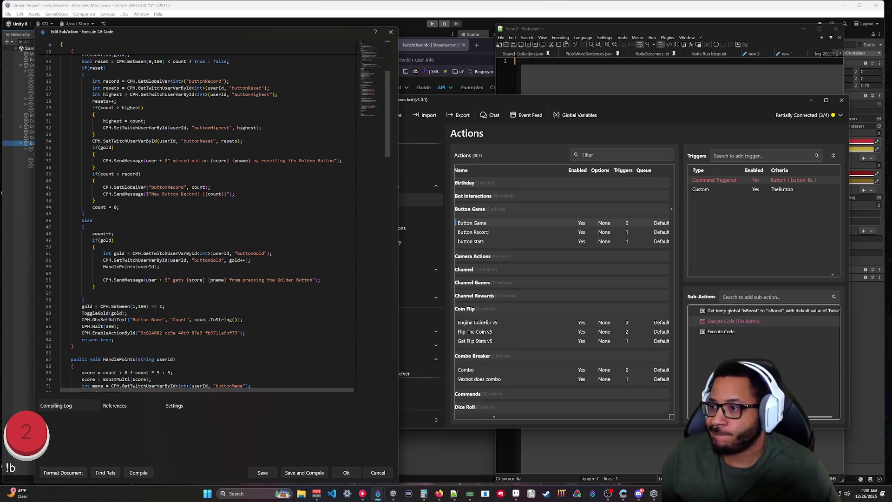
{"action": "scroll", "coordinate": [219, 289], "scroll_direction": "up", "scroll_amount": 3}
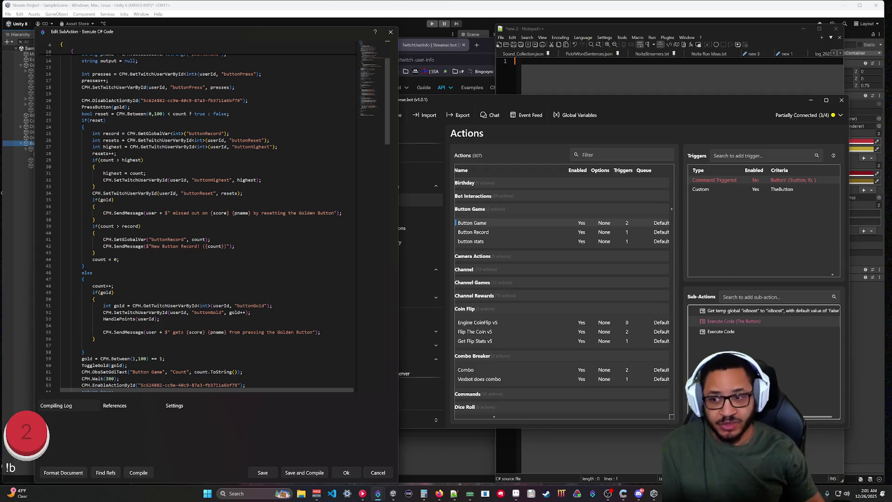
{"action": "left_click", "coordinate": [378, 473]}
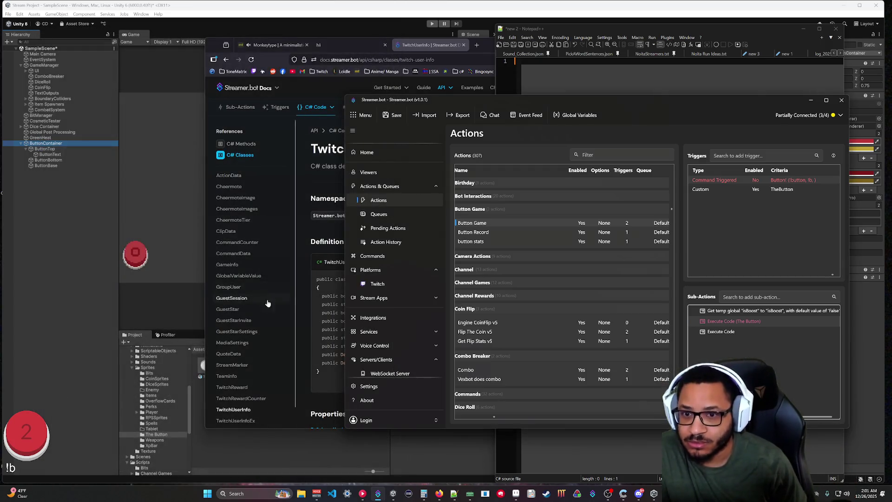
Step: Open the new Execute Code script, then bring up Rider's TheButton.cs scrolled to OnEnable and ClickButton
{"action": "double_click", "coordinate": [737, 330]}
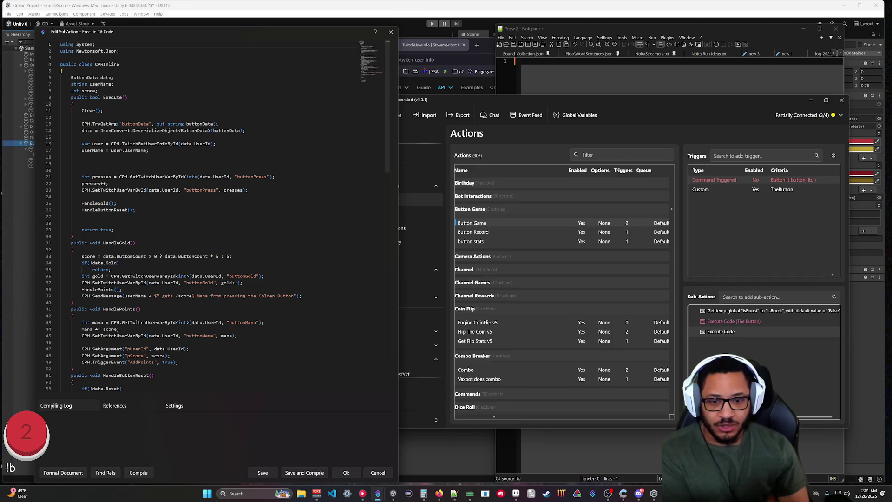
{"action": "key", "text": "alt+Tab"}
{"action": "scroll", "coordinate": [201, 223], "scroll_direction": "down", "scroll_amount": 6}
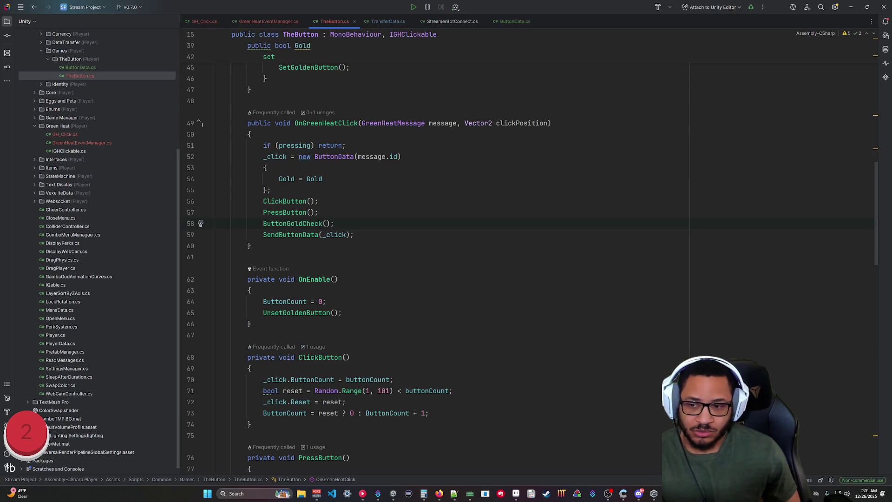
{"action": "left_click_drag", "start_coordinate": [263, 380], "coordinate": [393, 380]}
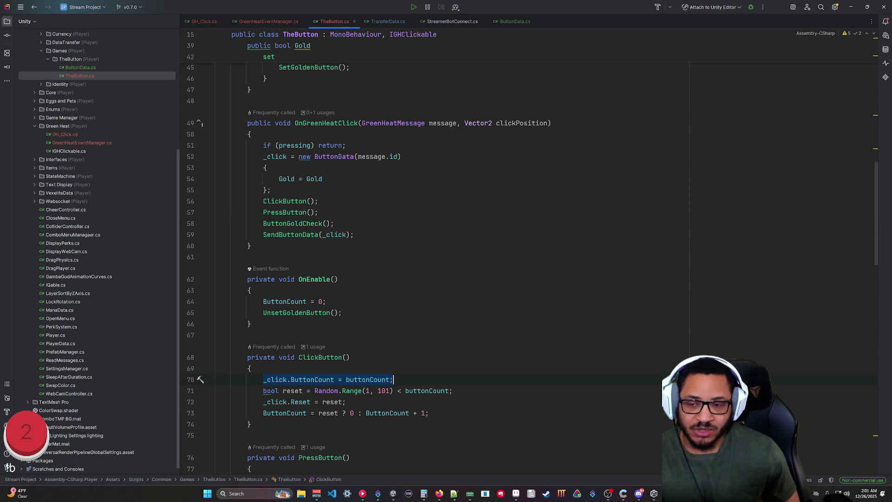
{"action": "left_click", "coordinate": [346, 402]}
{"action": "left_click_drag", "start_coordinate": [346, 402], "coordinate": [234, 396]}
{"action": "key", "text": "Right"}
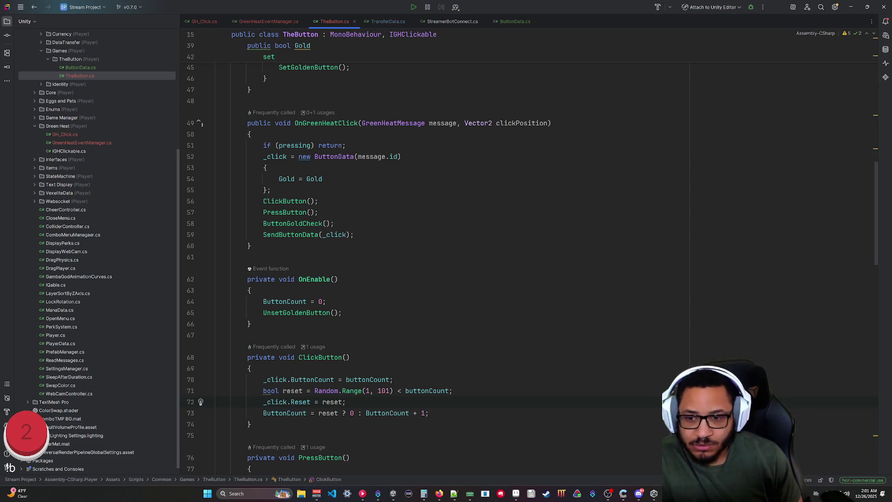
{"action": "mouse_move", "coordinate": [654, 494]}
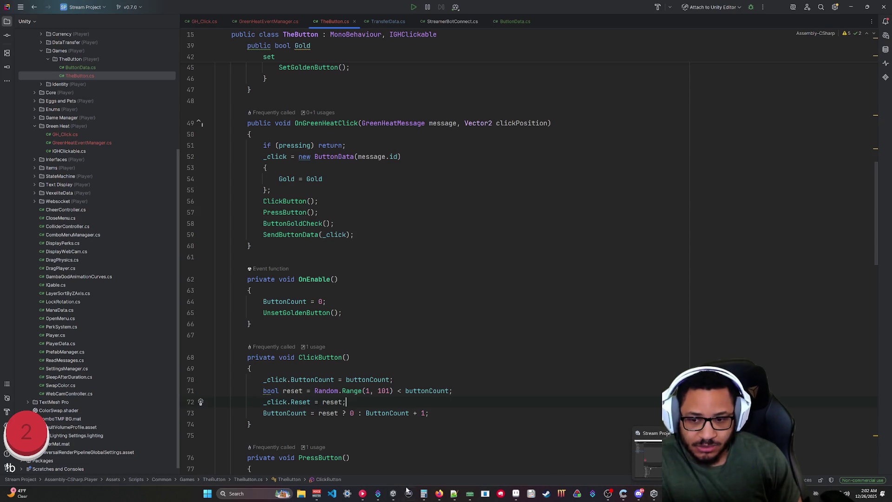
{"action": "mouse_move", "coordinate": [378, 495]}
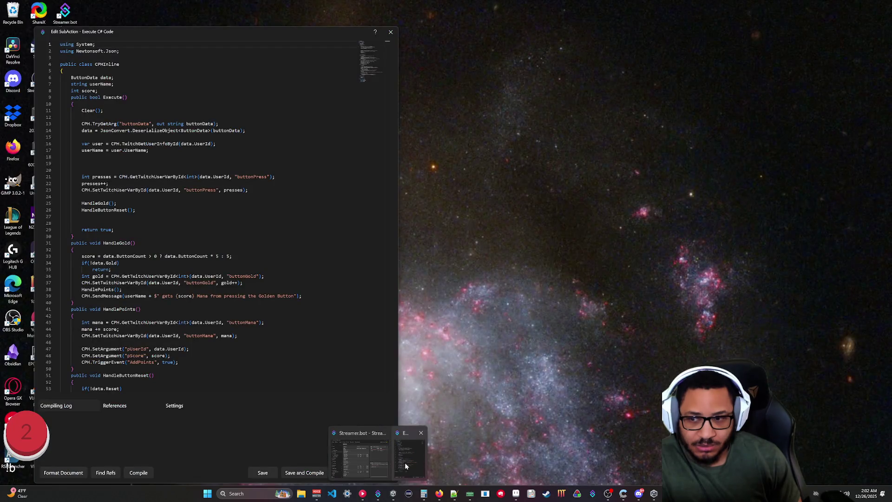
{"action": "left_click", "coordinate": [410, 458]}
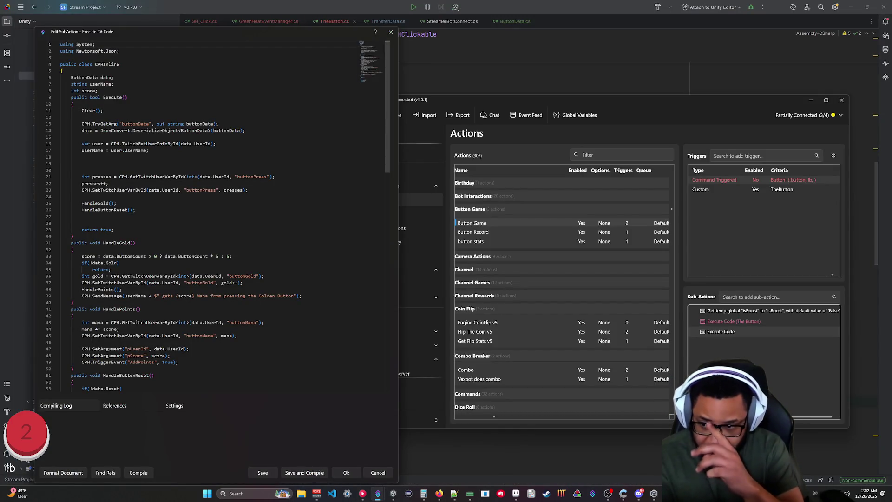
Step: Scroll through the button script to review HandleButtonReset and its new-record announcement
{"action": "scroll", "coordinate": [214, 213], "scroll_direction": "down", "scroll_amount": 4}
{"action": "scroll", "coordinate": [209, 218], "scroll_direction": "down", "scroll_amount": 6}
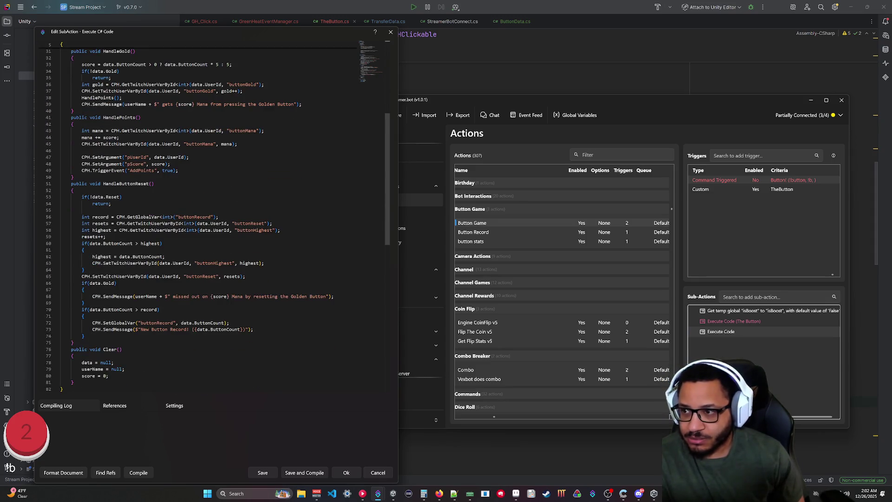
{"action": "scroll", "coordinate": [214, 218], "scroll_direction": "up", "scroll_amount": 4}
{"action": "scroll", "coordinate": [213, 218], "scroll_direction": "up", "scroll_amount": 3}
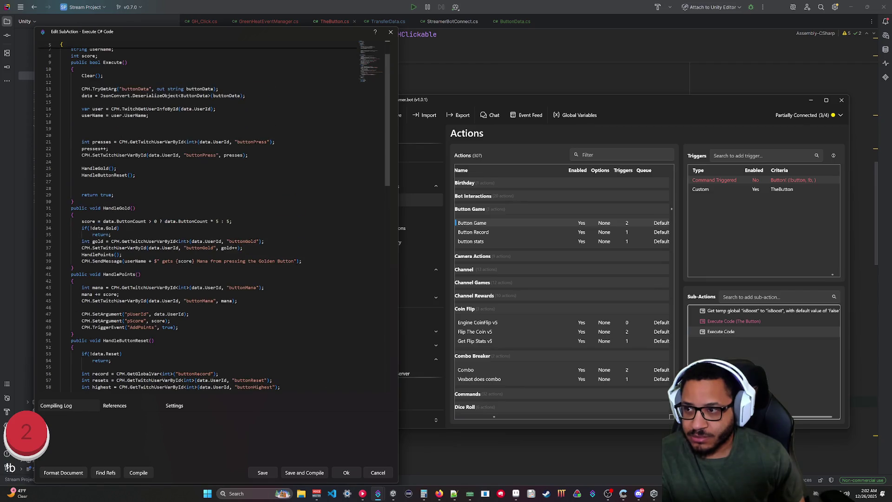
{"action": "scroll", "coordinate": [209, 218], "scroll_direction": "down", "scroll_amount": 12}
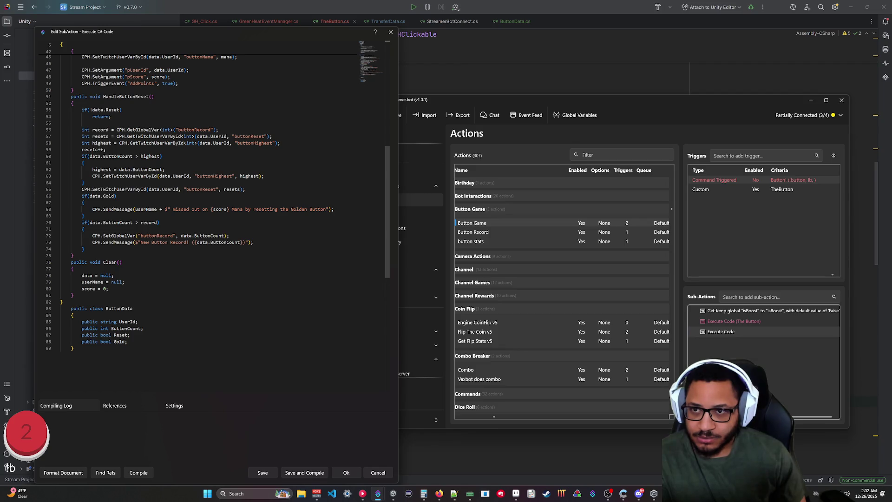
{"action": "scroll", "coordinate": [213, 219], "scroll_direction": "up", "scroll_amount": 15}
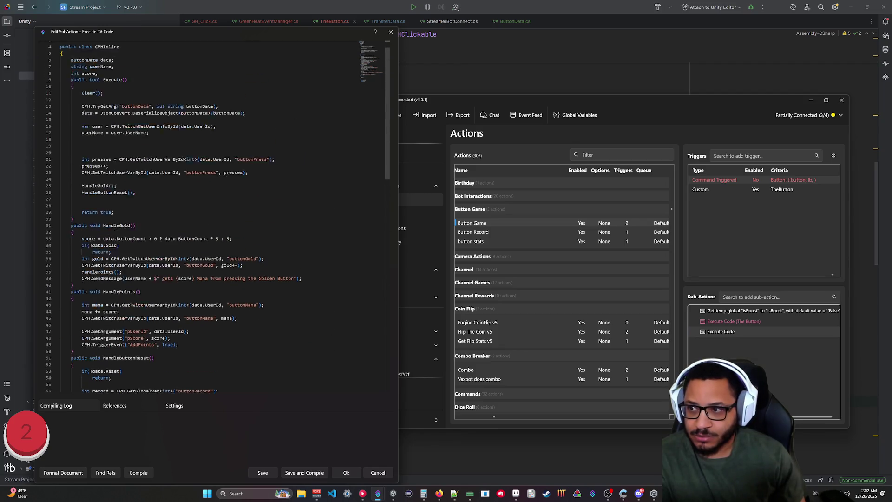
{"action": "scroll", "coordinate": [210, 218], "scroll_direction": "down", "scroll_amount": 3}
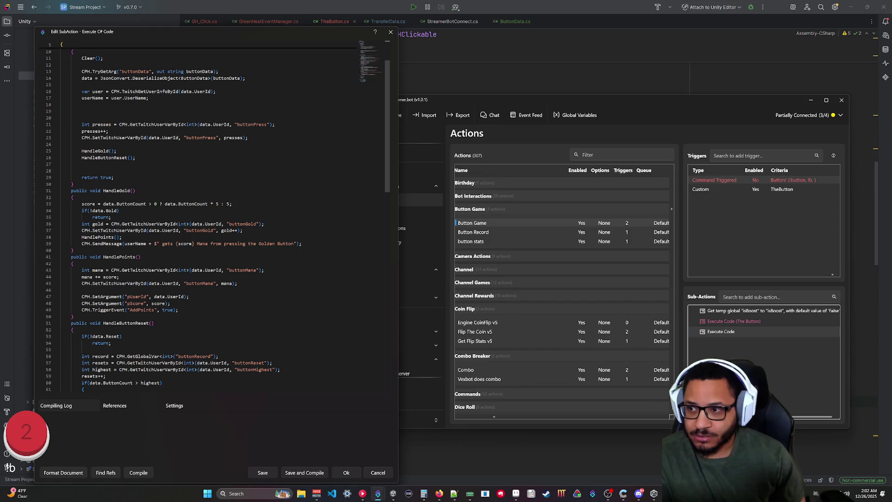
{"action": "scroll", "coordinate": [213, 219], "scroll_direction": "down", "scroll_amount": 8}
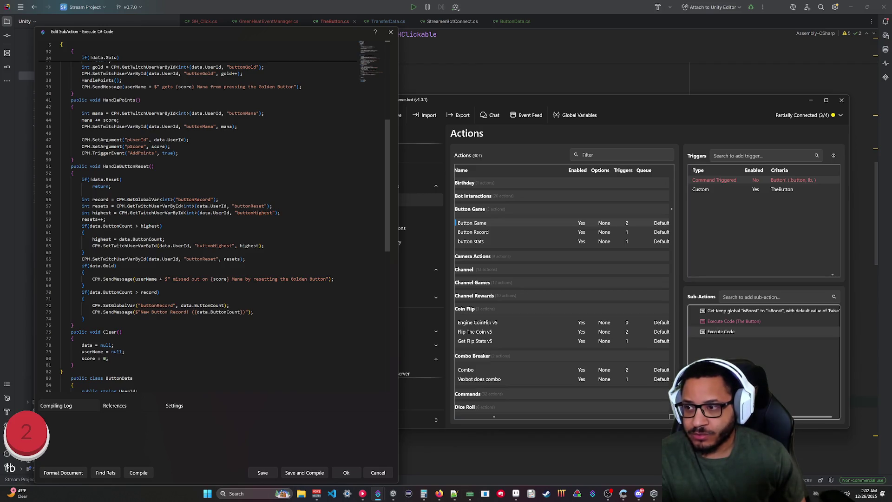
{"action": "left_click_drag", "start_coordinate": [122, 180], "coordinate": [60, 179]}
{"action": "left_click", "coordinate": [123, 179]}
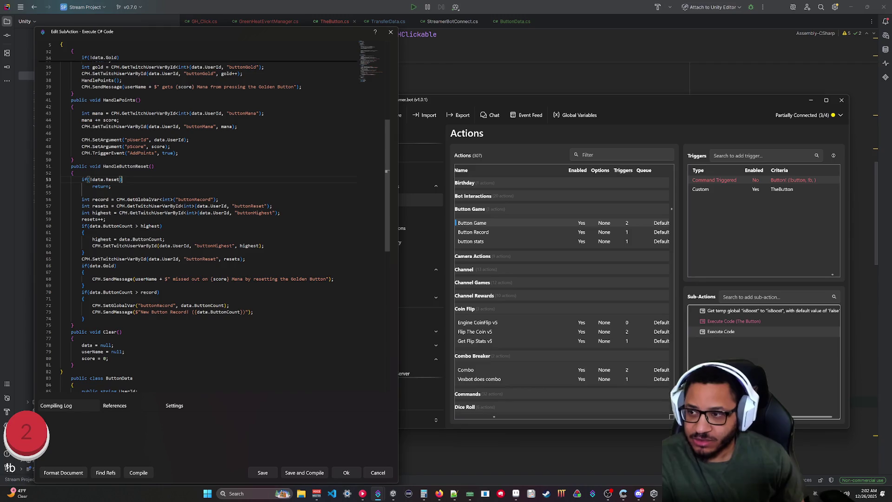
{"action": "left_click", "coordinate": [61, 187], "text": "shift"}
{"action": "left_click", "coordinate": [61, 193]}
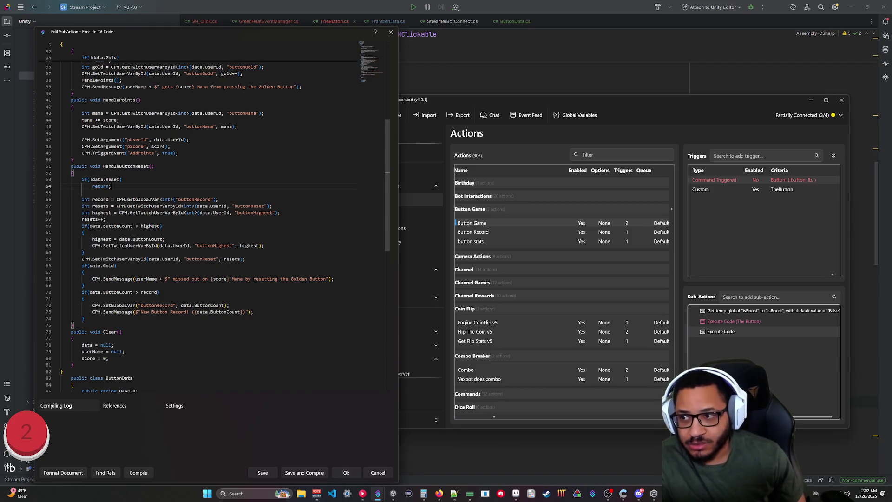
{"action": "left_click", "coordinate": [73, 325], "text": "shift"}
{"action": "left_click", "coordinate": [219, 199]}
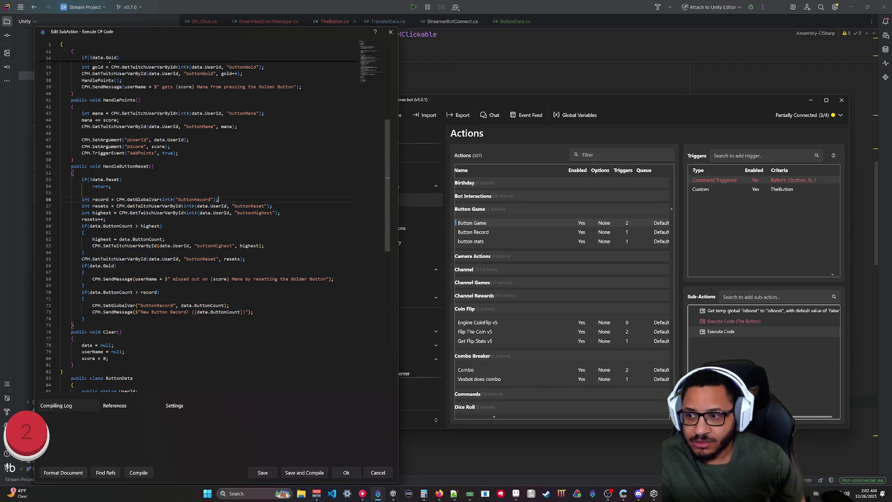
{"action": "left_click_drag", "start_coordinate": [72, 173], "coordinate": [59, 193]}
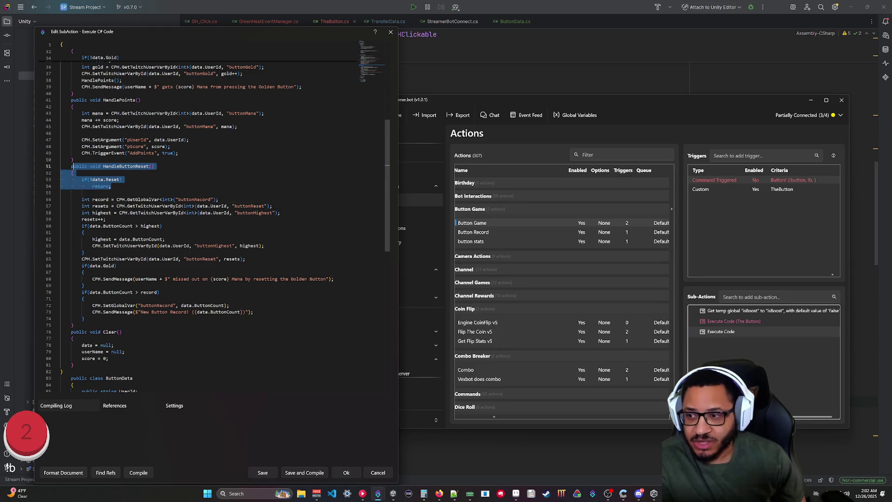
{"action": "left_click_drag", "start_coordinate": [84, 272], "coordinate": [85, 252]}
{"action": "left_click", "coordinate": [84, 272]}
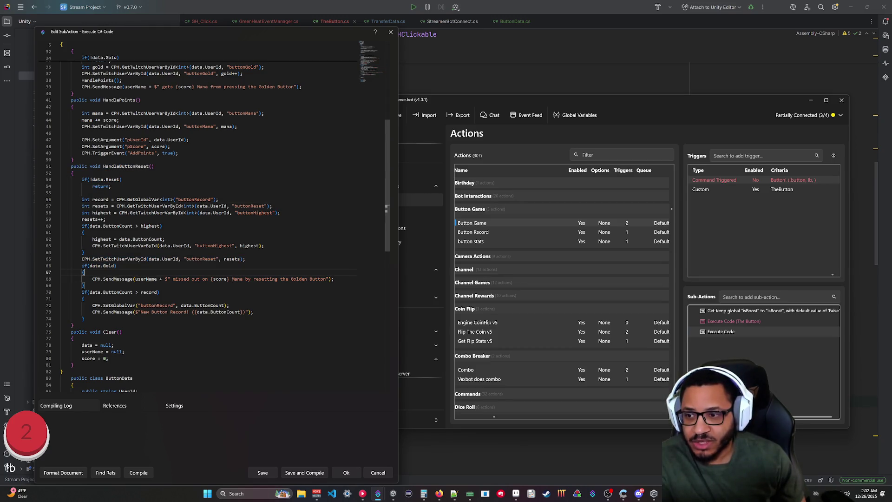
{"action": "left_click_drag", "start_coordinate": [153, 279], "coordinate": [85, 285]}
{"action": "left_click", "coordinate": [83, 298]}
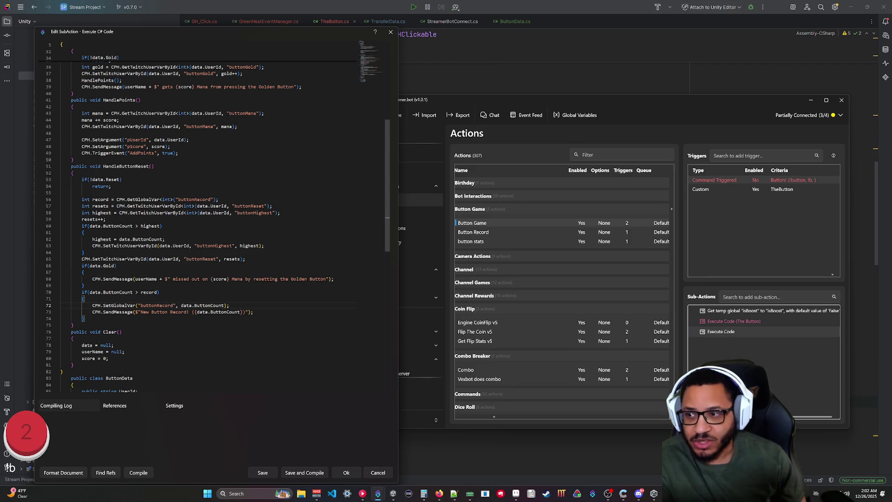
{"action": "scroll", "coordinate": [209, 213], "scroll_direction": "up", "scroll_amount": 6}
{"action": "scroll", "coordinate": [210, 214], "scroll_direction": "up", "scroll_amount": 3}
{"action": "left_click_drag", "start_coordinate": [74, 268], "coordinate": [60, 205]}
{"action": "left_click", "coordinate": [111, 235]}
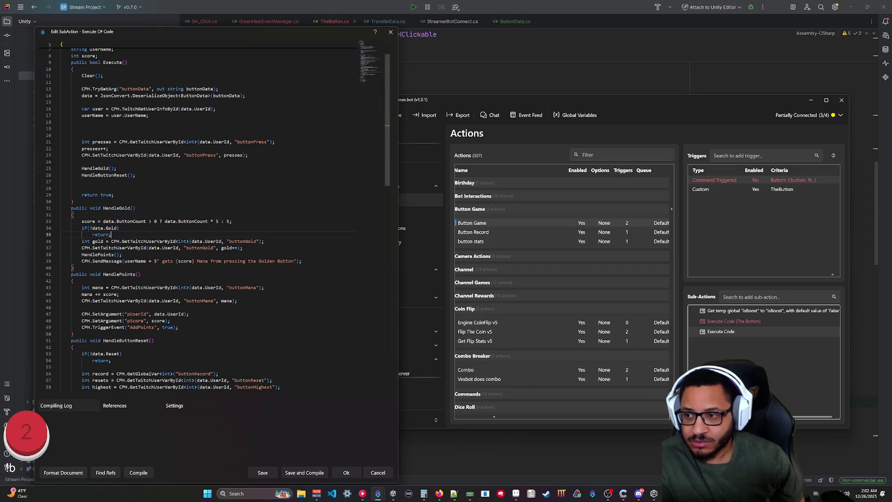
{"action": "left_click_drag", "start_coordinate": [73, 268], "coordinate": [90, 208]}
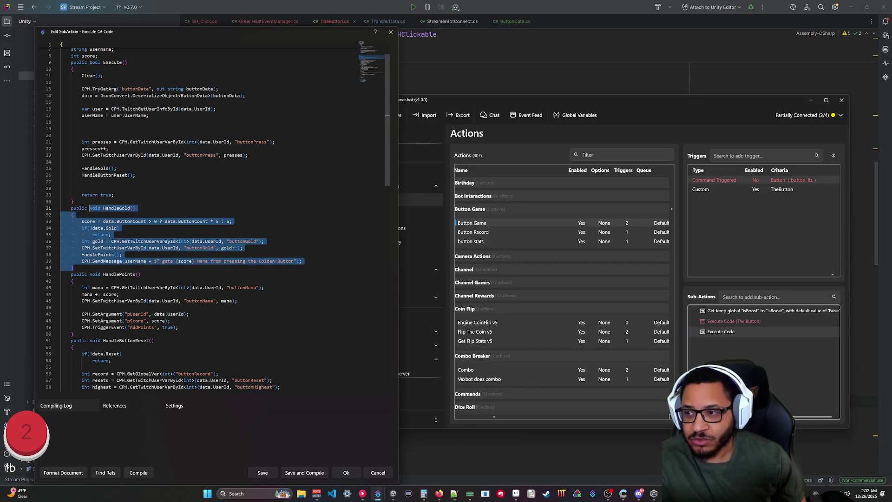
{"action": "left_click", "coordinate": [135, 209]}
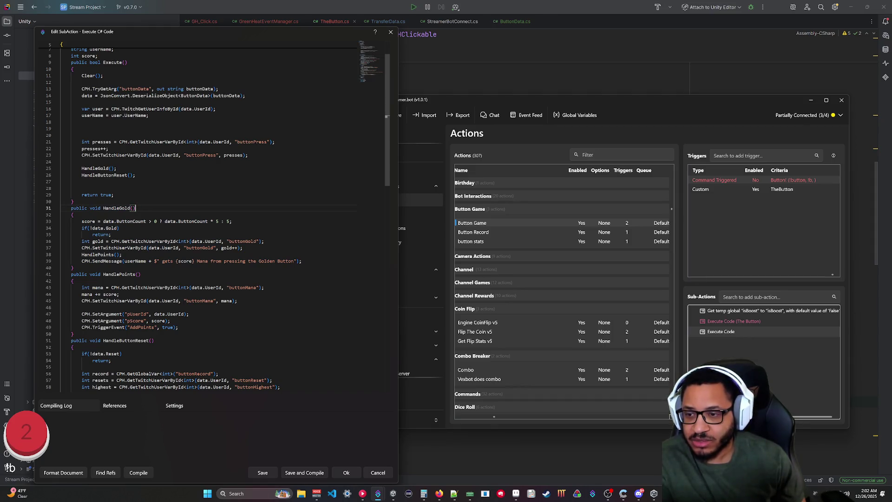
{"action": "left_click_drag", "start_coordinate": [302, 261], "coordinate": [73, 201]}
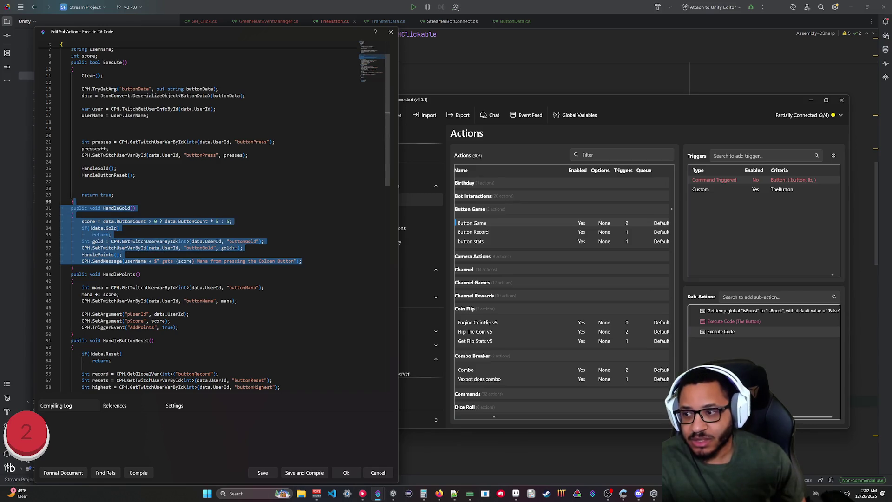
{"action": "left_click", "coordinate": [87, 228]}
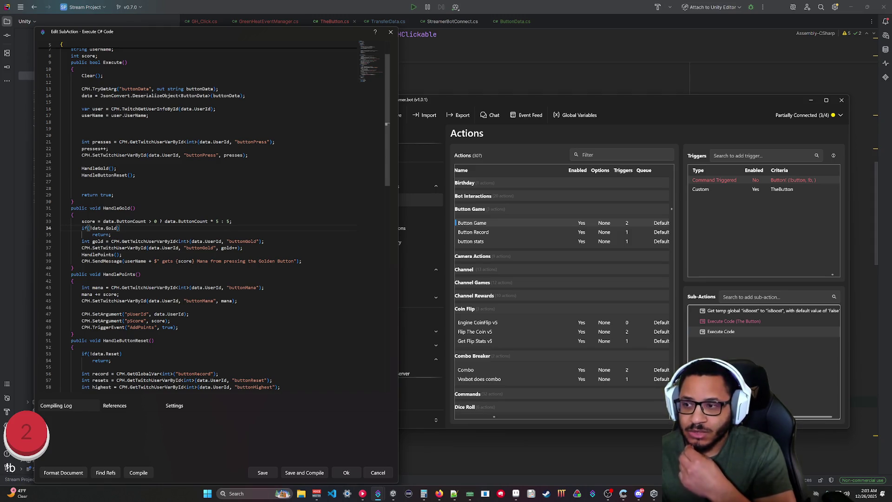
{"action": "left_click_drag", "start_coordinate": [232, 221], "coordinate": [82, 222]}
{"action": "left_click", "coordinate": [111, 235]}
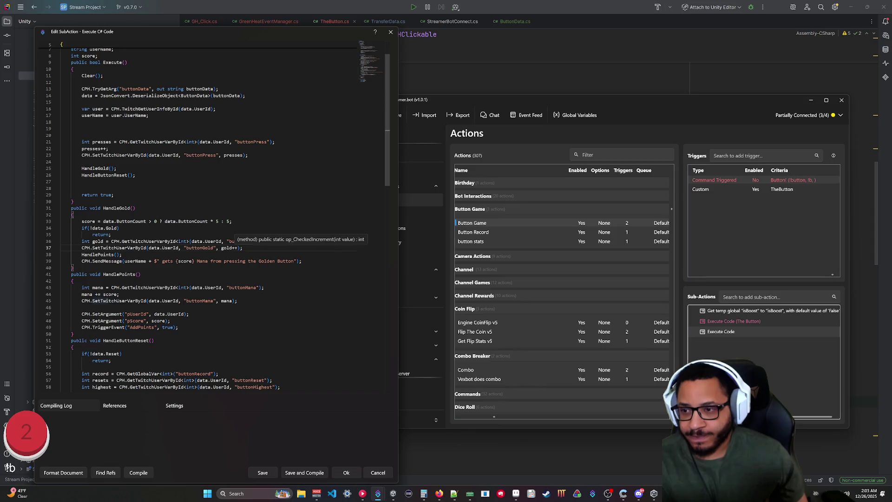
{"action": "key", "text": "shift+Up"}
{"action": "key", "text": "shift+Home"}
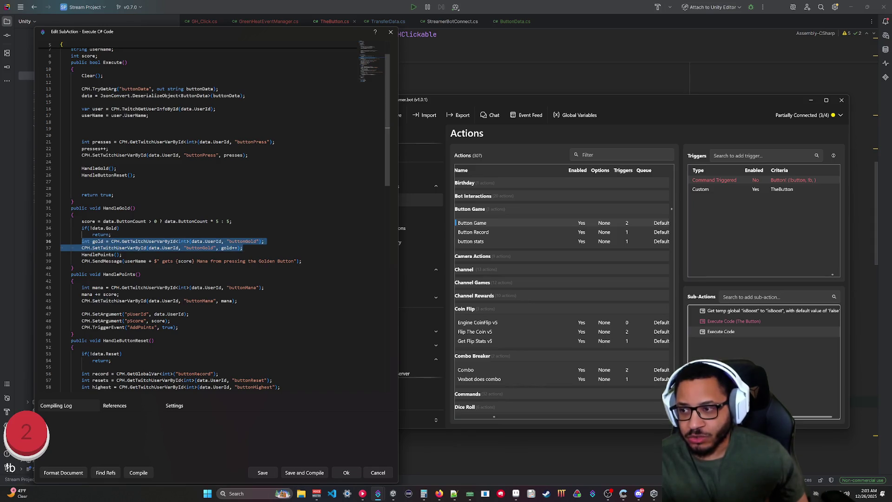
{"action": "left_click", "coordinate": [243, 247]}
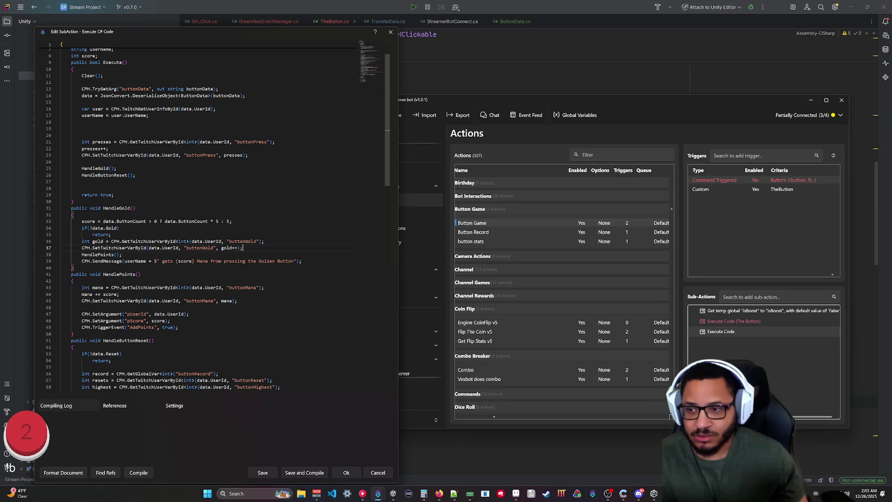
{"action": "key", "text": "Return"}
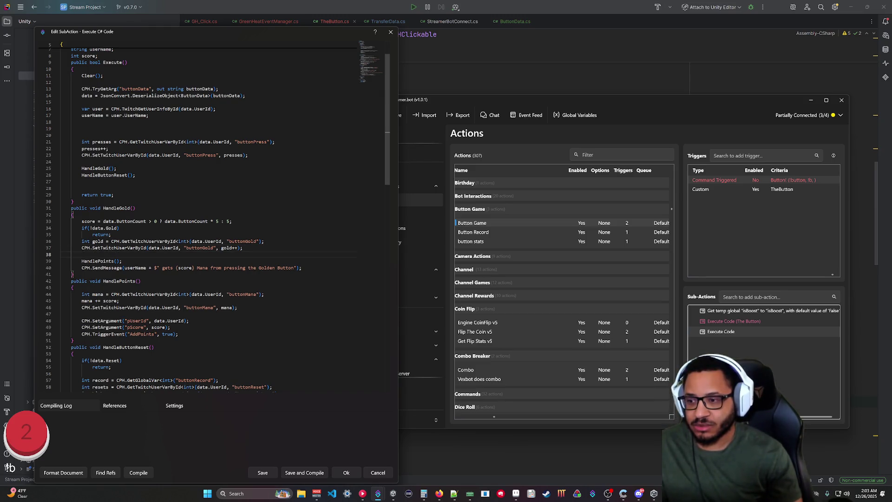
{"action": "scroll", "coordinate": [210, 219], "scroll_direction": "down", "scroll_amount": 8}
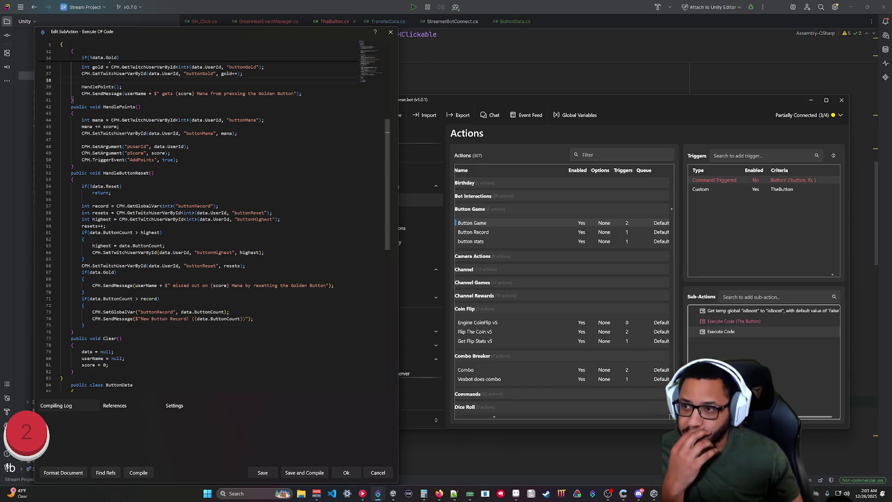
{"action": "scroll", "coordinate": [209, 218], "scroll_direction": "up", "scroll_amount": 4}
{"action": "scroll", "coordinate": [209, 219], "scroll_direction": "up", "scroll_amount": 2}
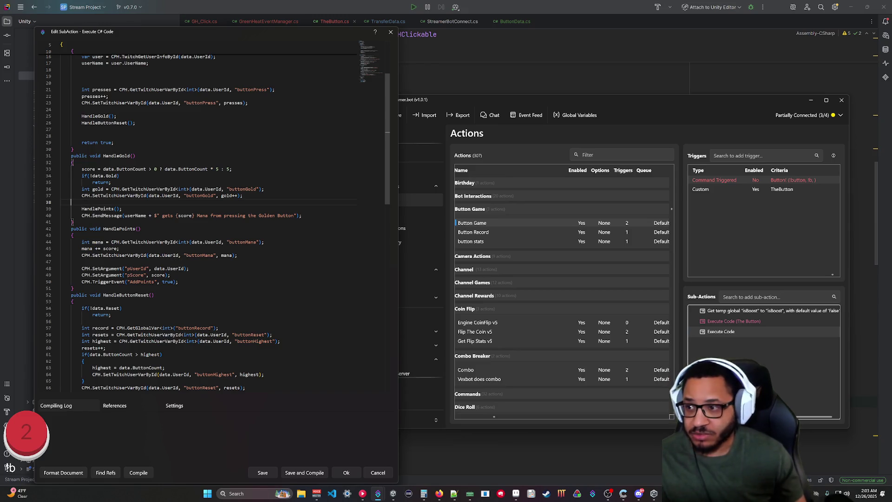
{"action": "key", "text": "BackSpace"}
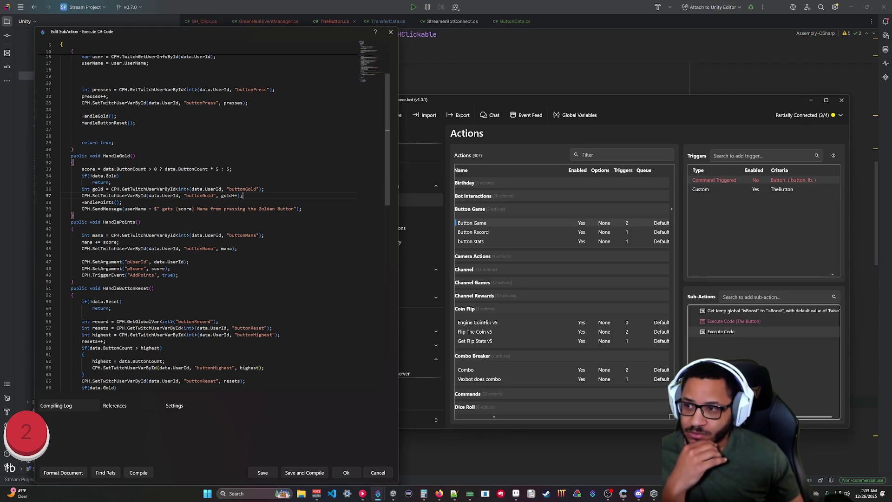
{"action": "left_click", "coordinate": [111, 175]}
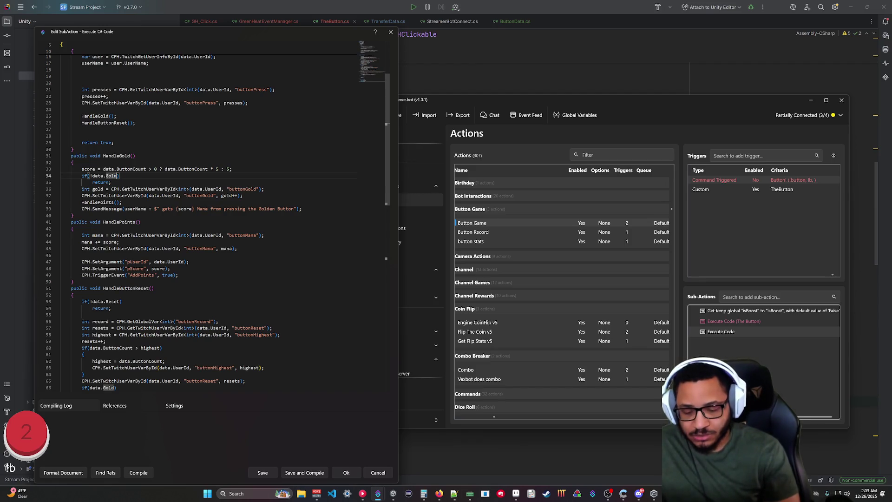
Step: Add a data.Reset condition to HandleGold's early-return check, joined with || instead of &&
{"action": "type", "text": "&& "}
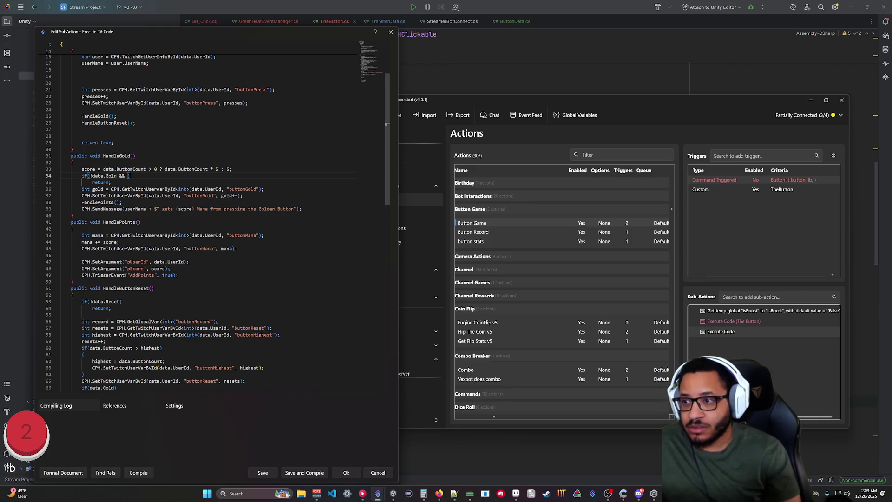
{"action": "type", "text": "!data.Reset"}
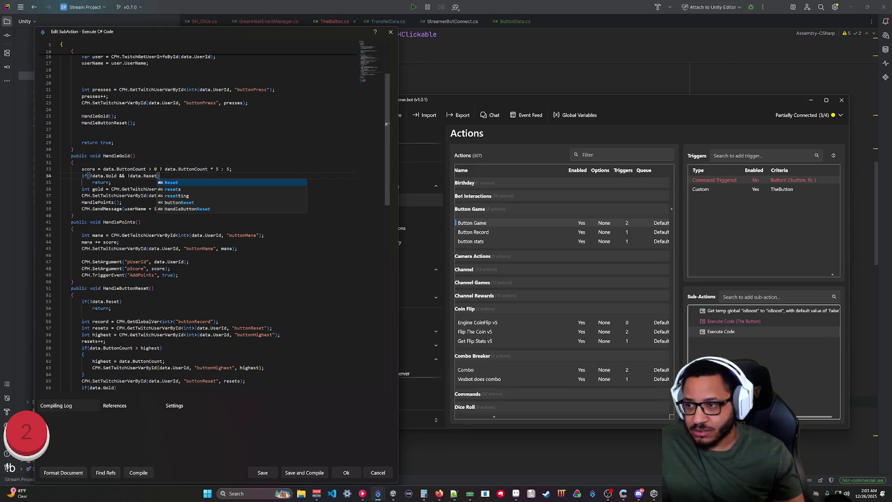
{"action": "left_click", "coordinate": [107, 342]}
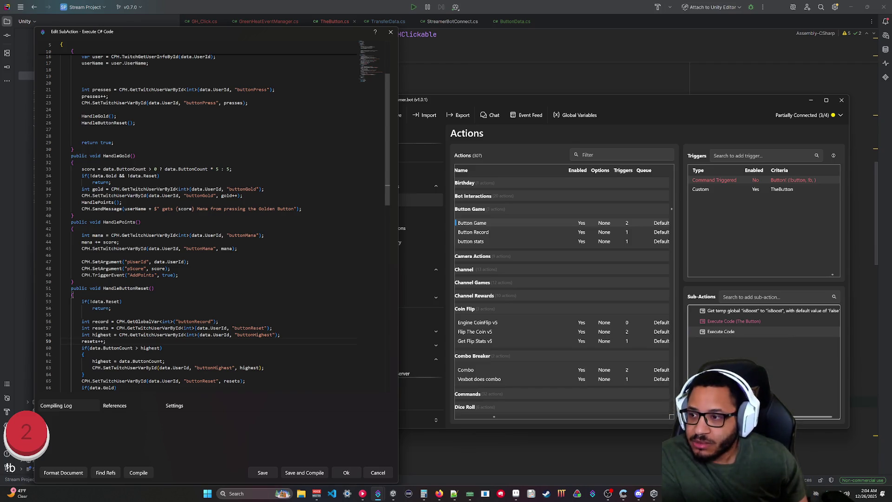
{"action": "left_click", "coordinate": [112, 183]}
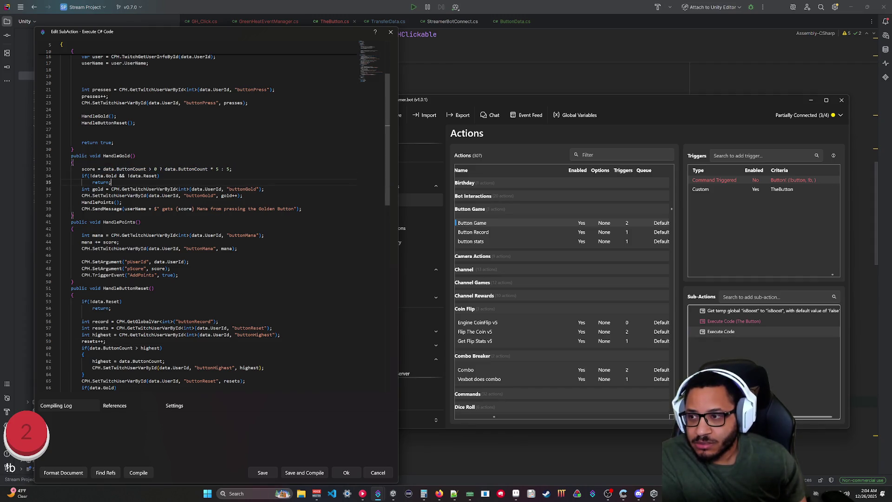
{"action": "left_click", "coordinate": [160, 176]}
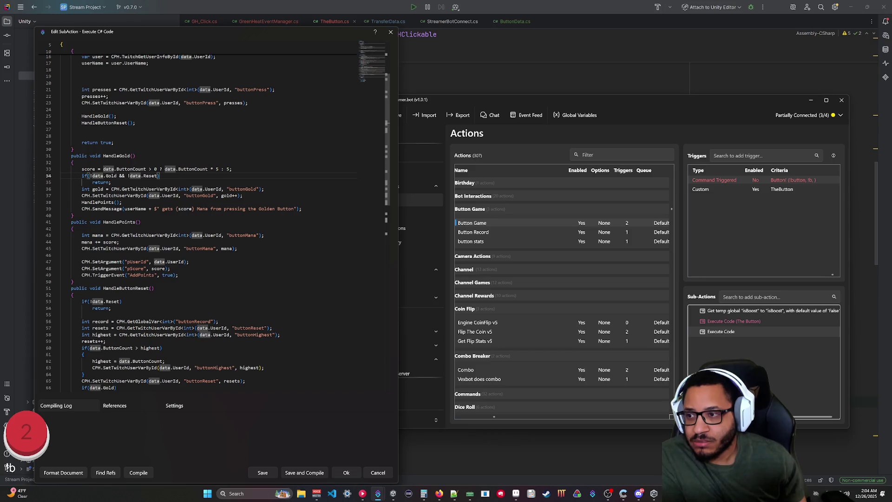
{"action": "left_click", "coordinate": [125, 175]}
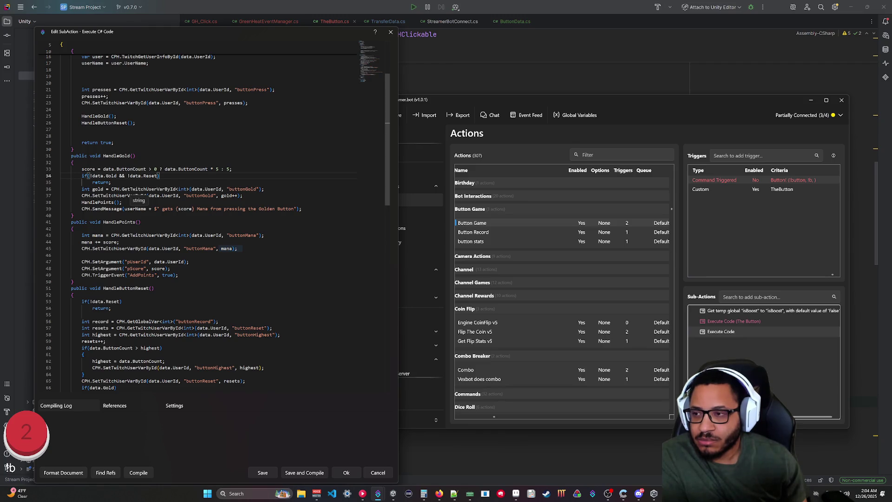
{"action": "key", "text": "BackSpace"}
{"action": "key", "text": "BackSpace"}
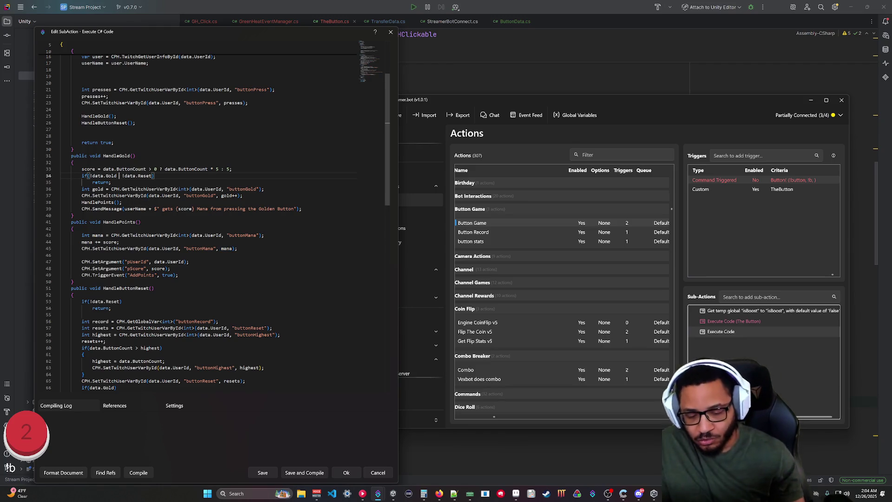
{"action": "type", "text": "||"}
Step: Drop the negation so HandleGold returns when data.Gold or data.Reset is true; review ButtonCount uses
{"action": "left_click", "coordinate": [298, 209]}
{"action": "mouse_move", "coordinate": [82, 176]}
{"action": "left_mouse_down"}
{"action": "mouse_move", "coordinate": [119, 176]}
{"action": "mouse_move", "coordinate": [123, 209]}
{"action": "left_mouse_up"}
{"action": "left_click", "coordinate": [82, 189]}
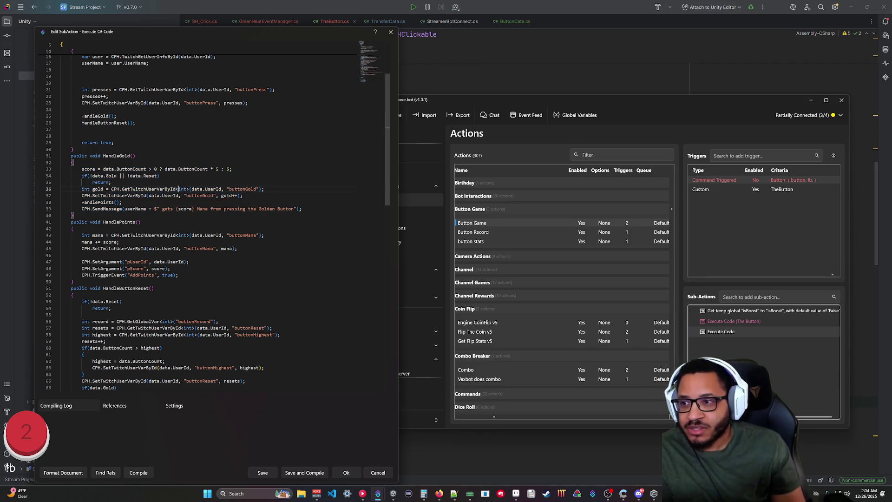
{"action": "left_click_drag", "start_coordinate": [125, 176], "coordinate": [112, 182]}
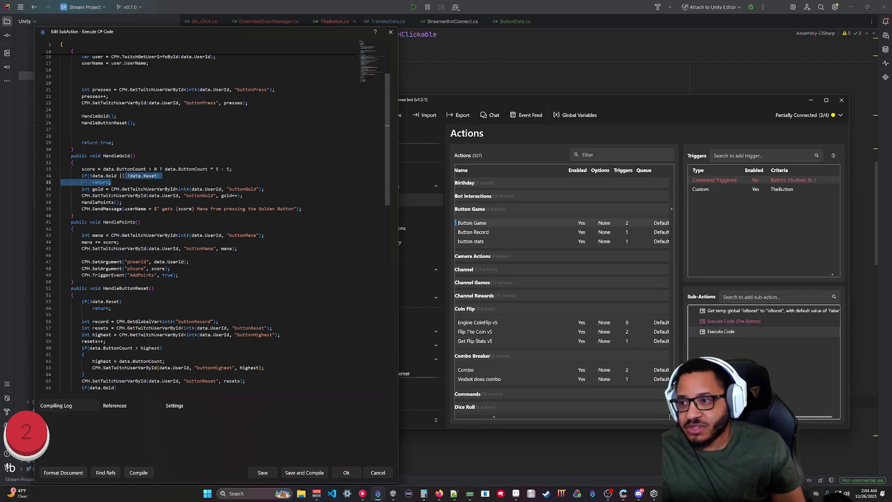
{"action": "left_click", "coordinate": [159, 175]}
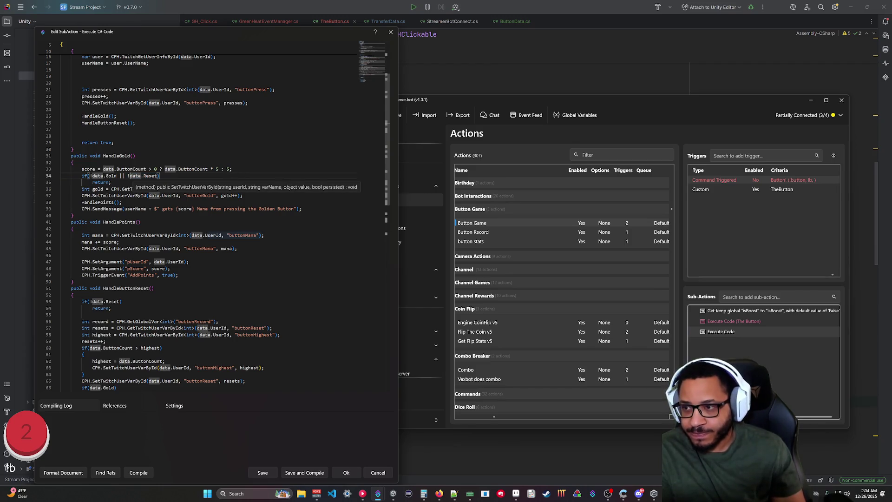
{"action": "key", "text": "BackSpace"}
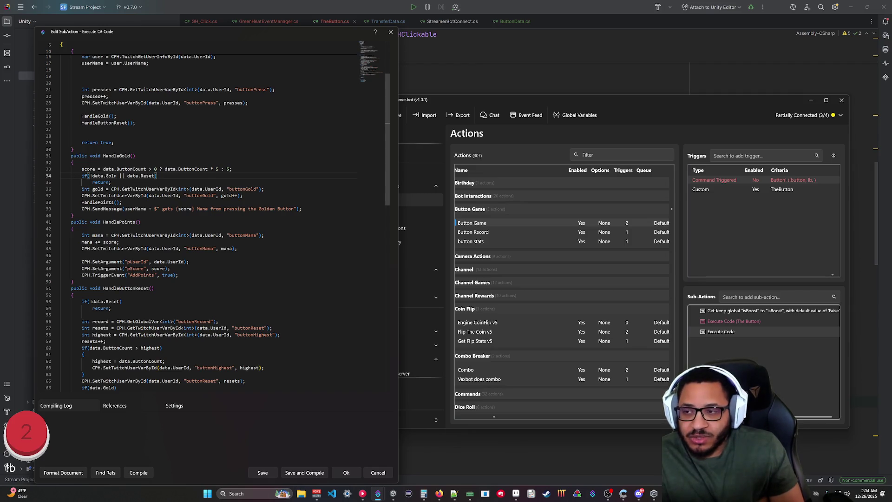
{"action": "left_click", "coordinate": [111, 182]}
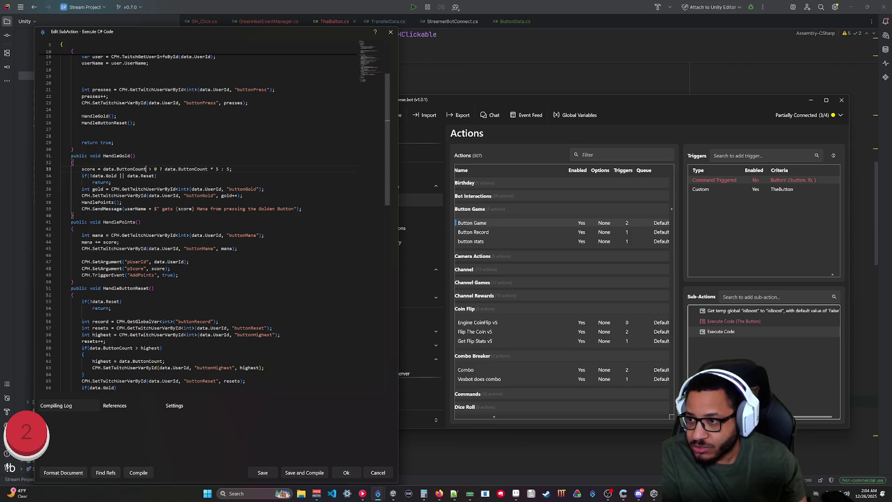
{"action": "left_click", "coordinate": [131, 170]}
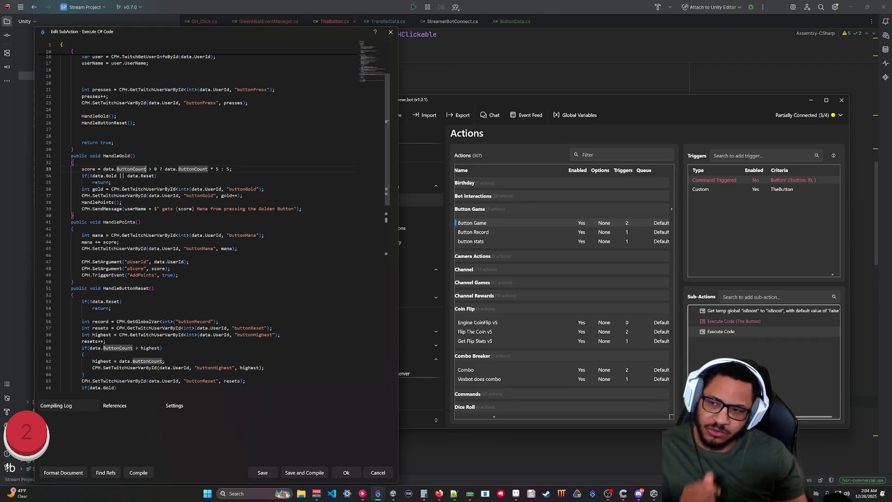
{"action": "left_click", "coordinate": [239, 249]}
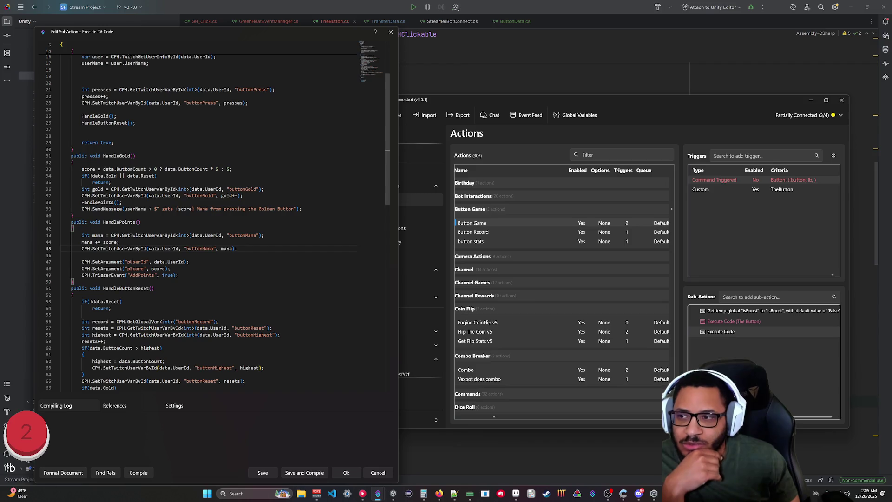
Step: Compile and save the button code, then view the older The Button script and close it unchanged
{"action": "left_click", "coordinate": [138, 472]}
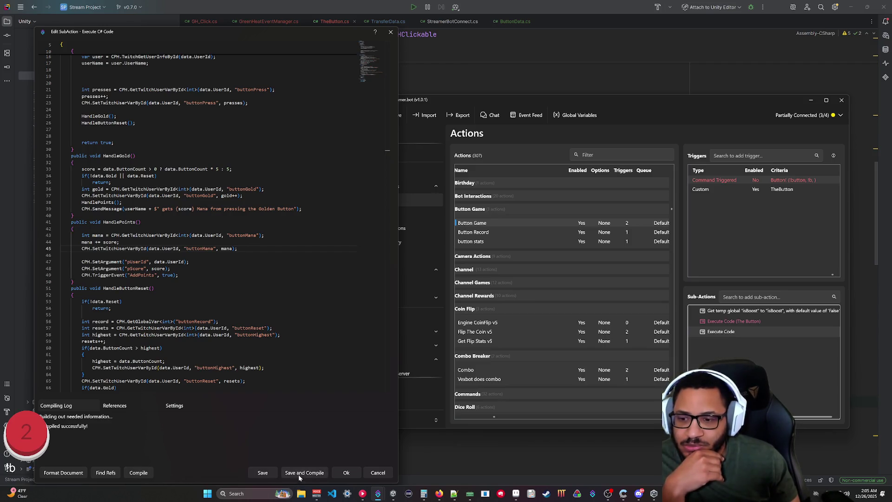
{"action": "left_click", "coordinate": [347, 472]}
{"action": "double_click", "coordinate": [729, 321]}
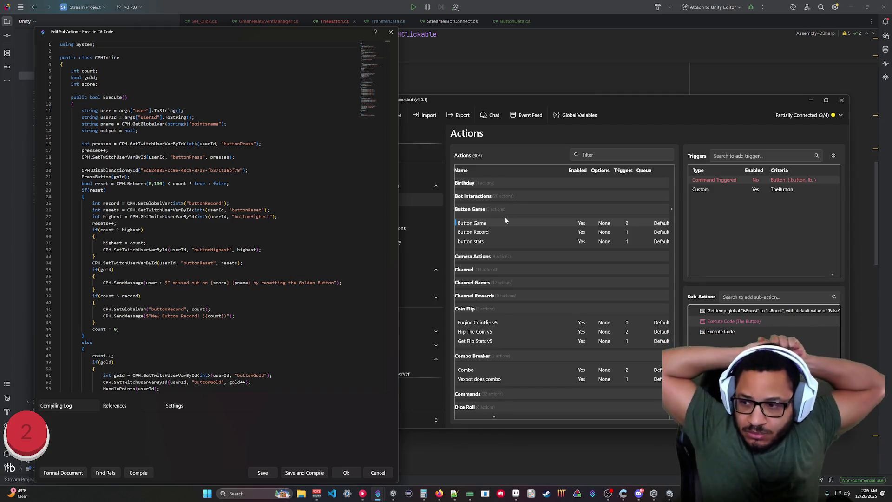
{"action": "scroll", "coordinate": [207, 214], "scroll_direction": "down", "scroll_amount": 3}
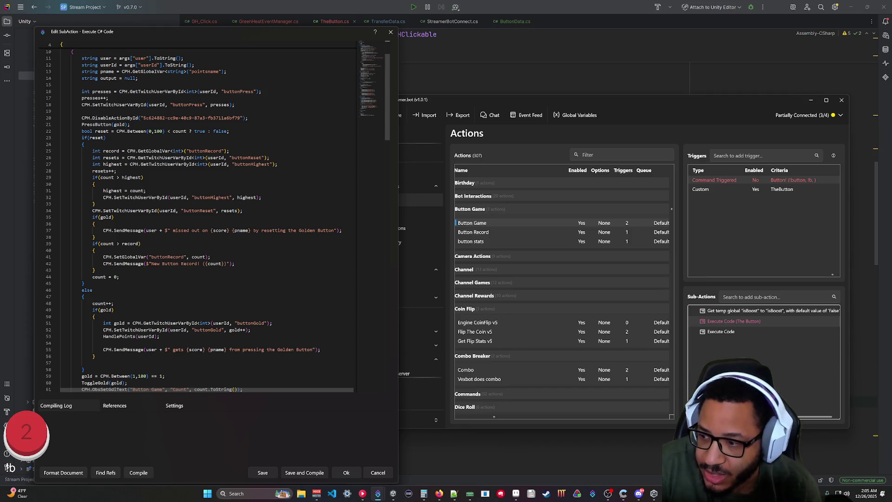
{"action": "left_click", "coordinate": [356, 476]}
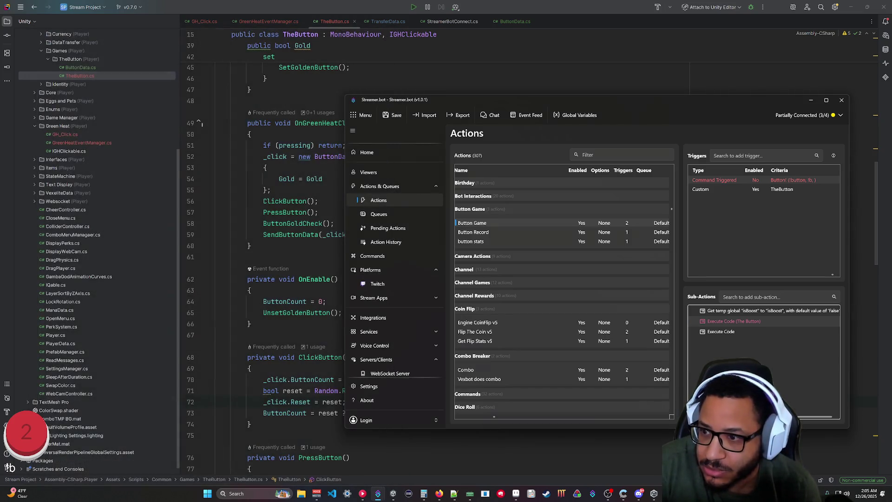
Step: Reopen the newer Execute Code script and select ButtonCount in the score calculation
{"action": "double_click", "coordinate": [720, 331]}
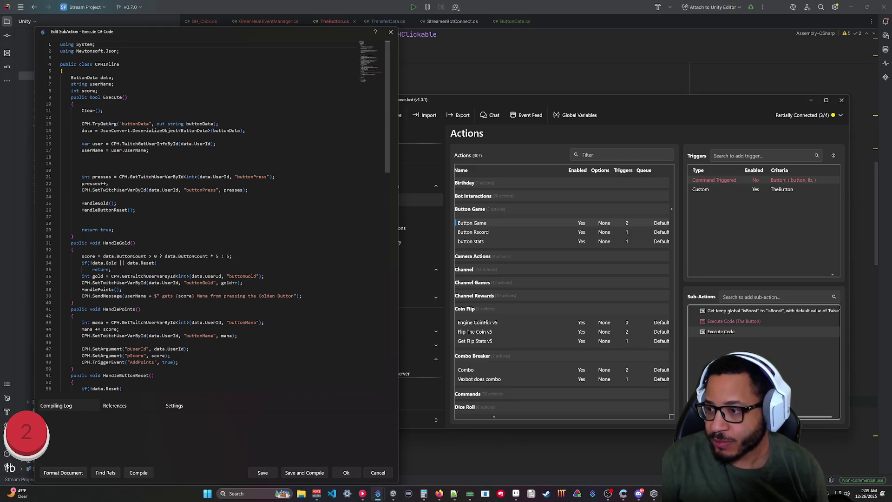
{"action": "double_click", "coordinate": [131, 256]}
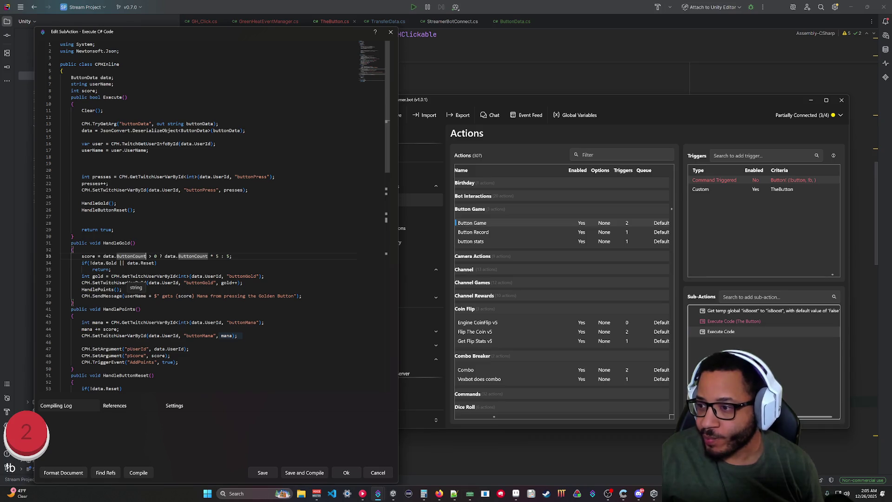
Step: Add 'int count = data.ButtonCount + 1;' to HandleGold and use count in the score line
{"action": "left_click", "coordinate": [79, 250]}
{"action": "key", "text": "Return"}
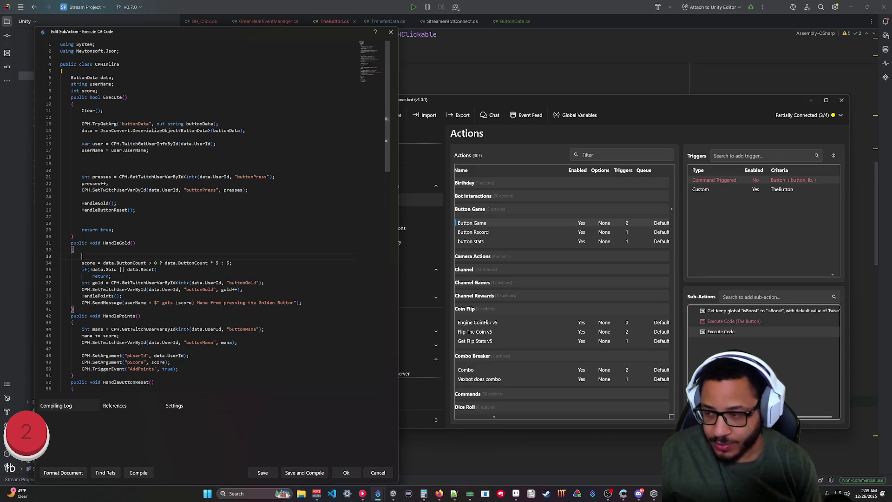
{"action": "type", "text": "int "}
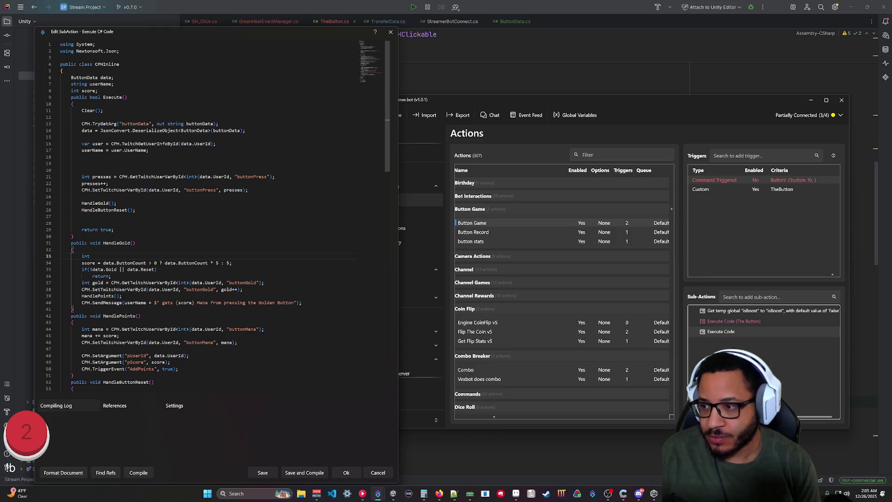
{"action": "type", "text": "count"}
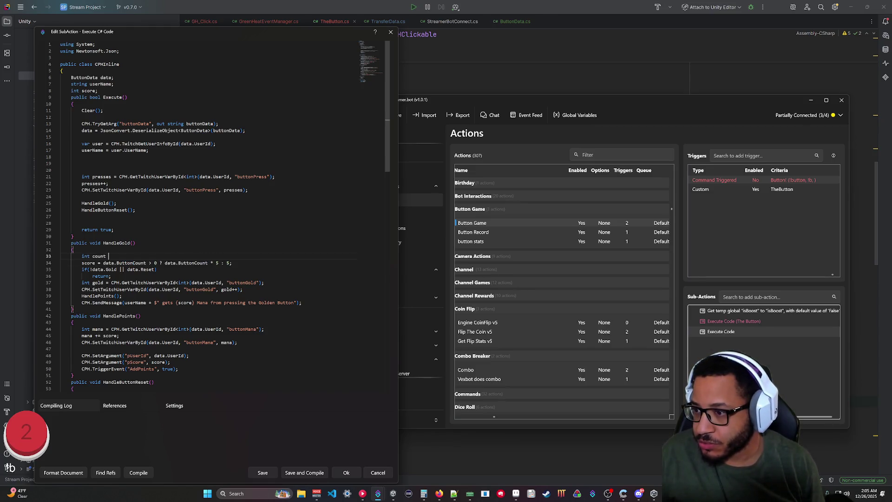
{"action": "left_click_drag", "start_coordinate": [146, 263], "coordinate": [103, 263]}
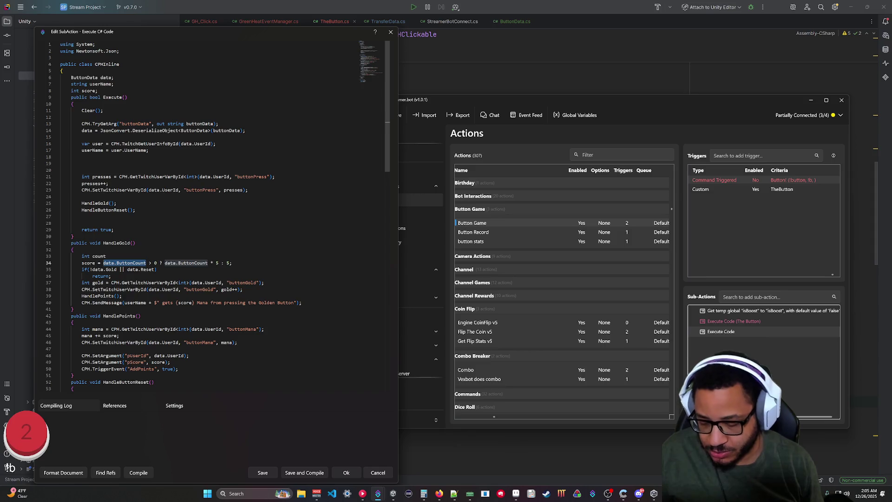
{"action": "key", "text": "BackSpace"}
{"action": "type", "text": "= data.ButtonCount"}
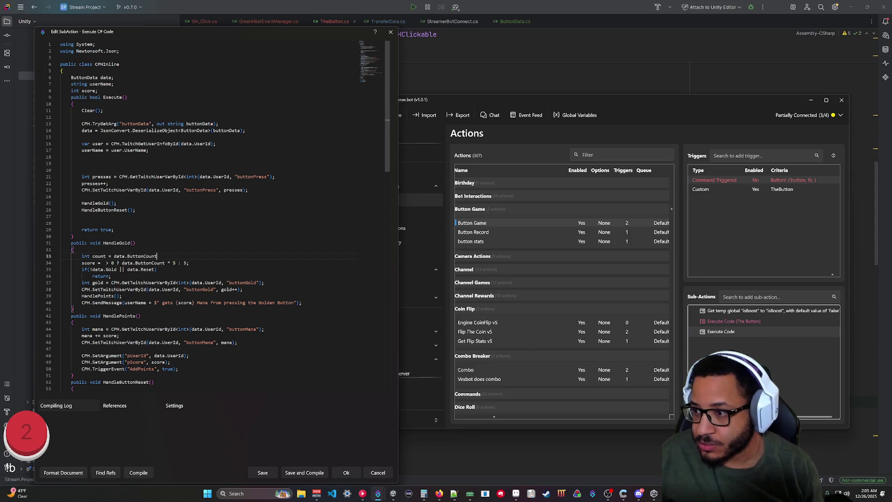
{"action": "type", "text": " + 1"}
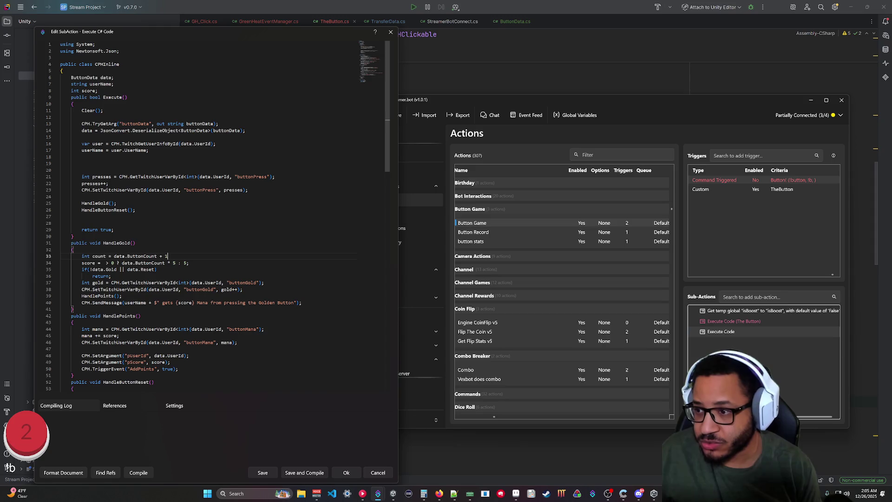
{"action": "type", "text": ";"}
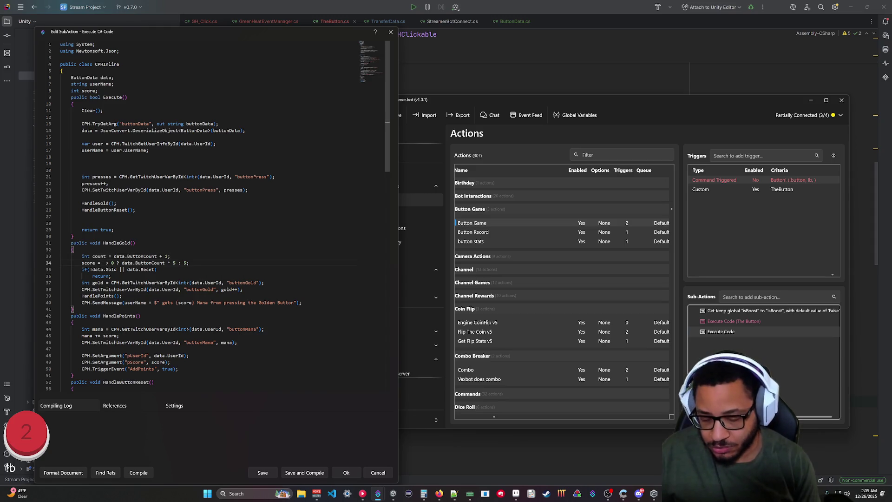
{"action": "type", "text": "count"}
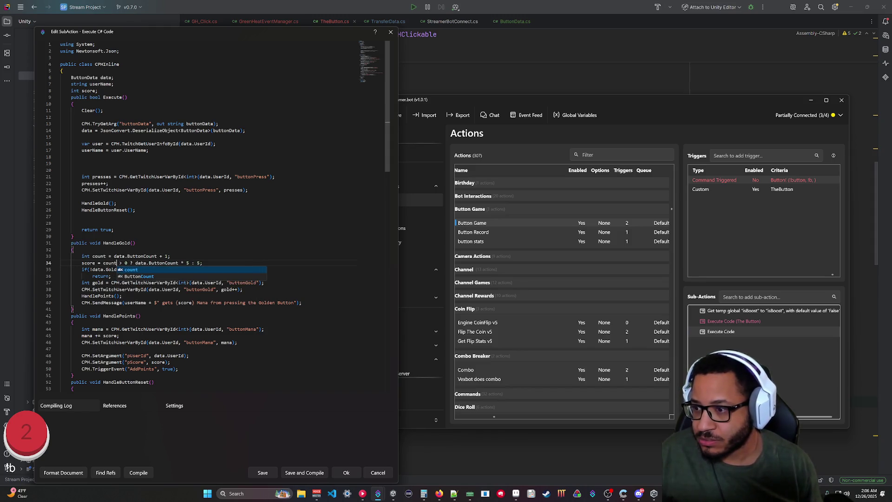
{"action": "left_click_drag", "start_coordinate": [179, 263], "coordinate": [136, 264]}
{"action": "type", "text": "count"}
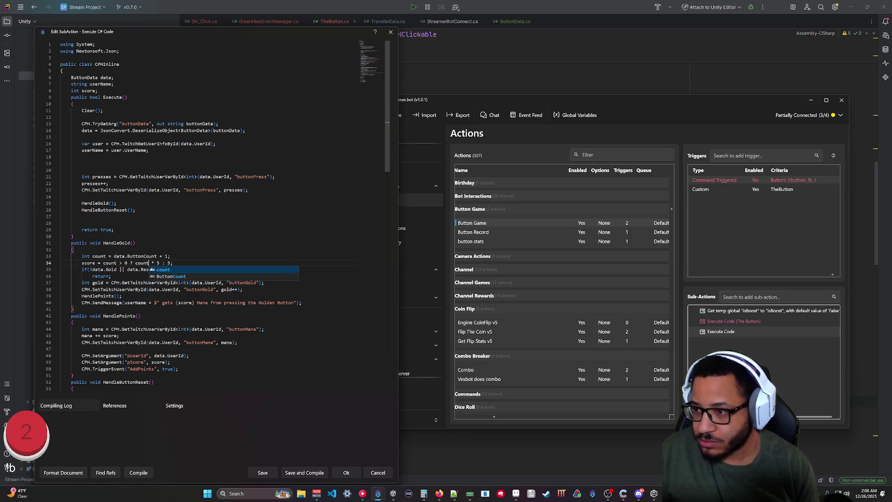
{"action": "left_click", "coordinate": [74, 236]}
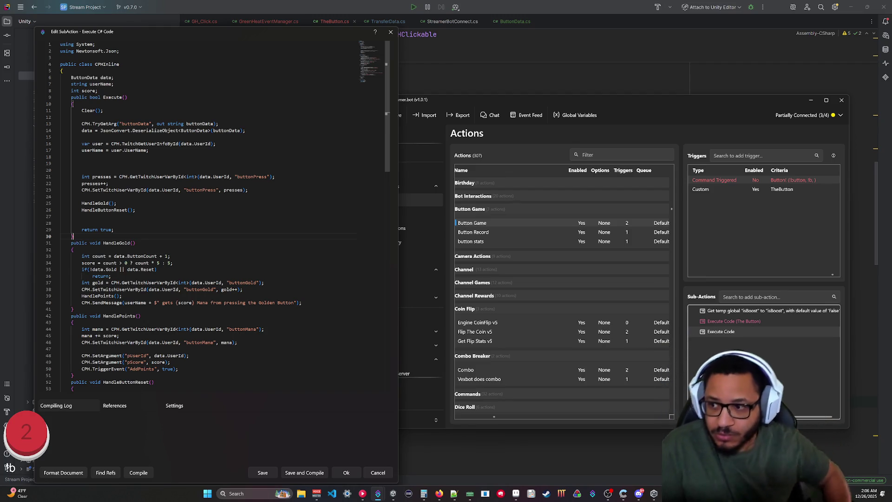
{"action": "left_click_drag", "start_coordinate": [114, 256], "coordinate": [139, 256]}
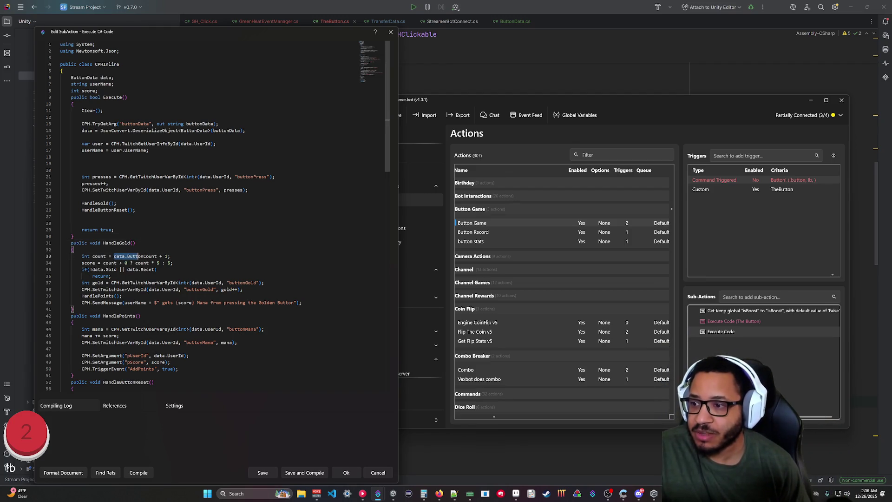
{"action": "left_click", "coordinate": [171, 257]}
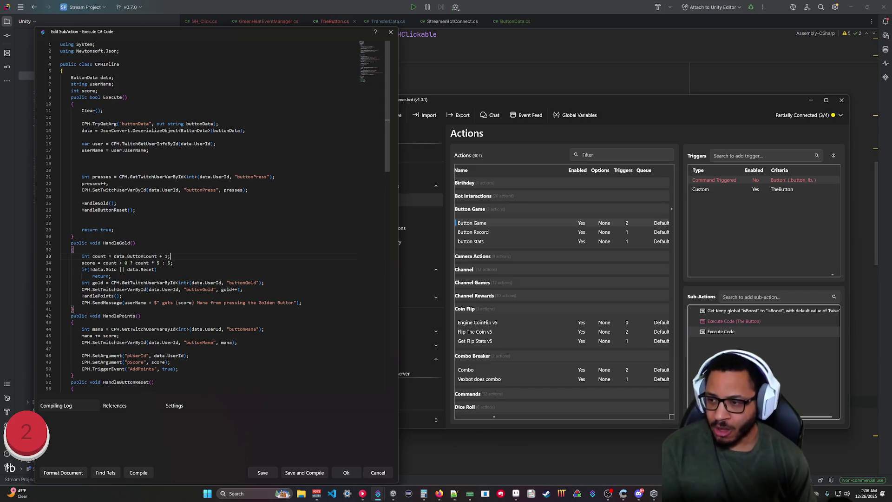
Step: Compile, delete the extra blank lines after userName and before return true, then recompile and save
{"action": "left_click", "coordinate": [138, 473]}
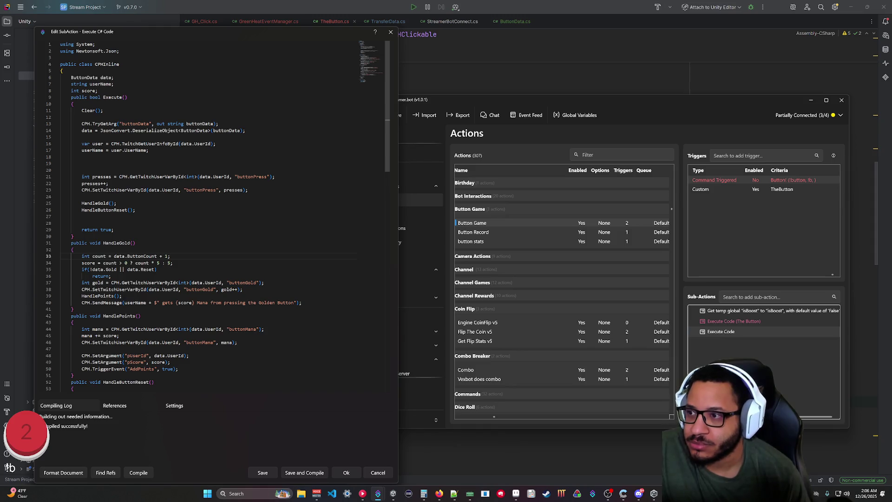
{"action": "left_click_drag", "start_coordinate": [81, 163], "coordinate": [150, 150]}
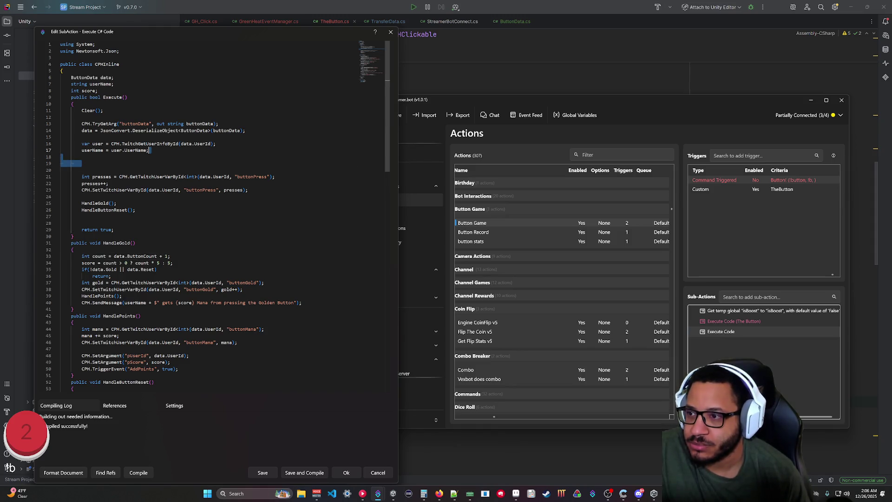
{"action": "key", "text": "BackSpace"}
{"action": "left_click", "coordinate": [83, 204]}
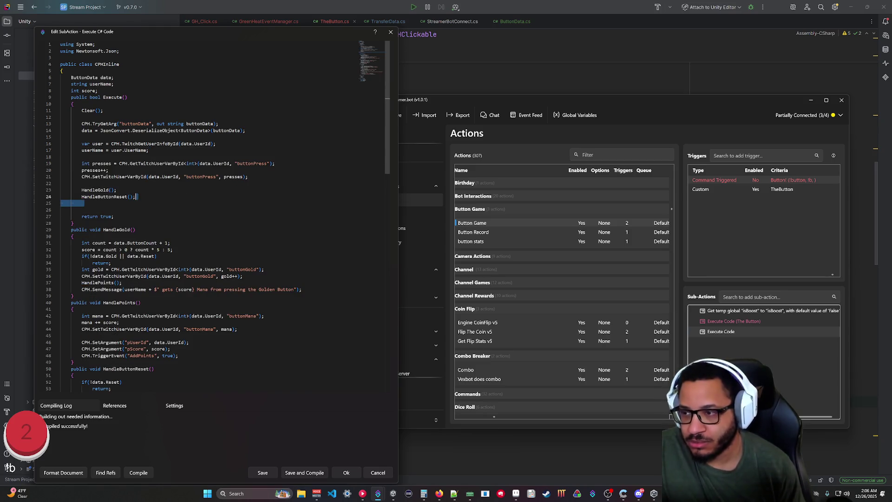
{"action": "key", "text": "BackSpace"}
{"action": "key", "text": "BackSpace"}
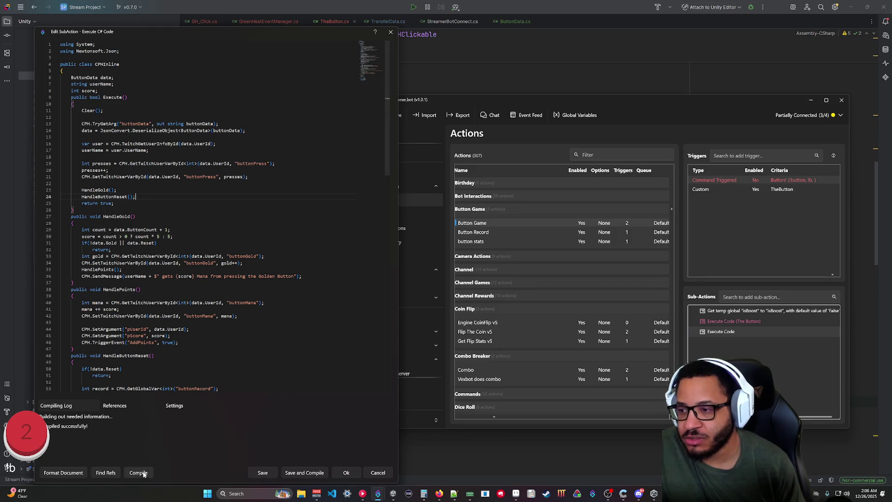
{"action": "left_click", "coordinate": [139, 472]}
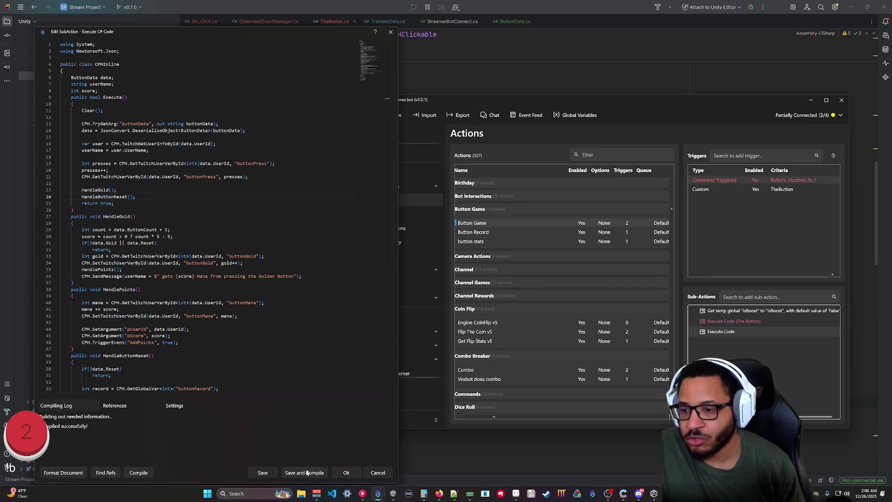
{"action": "left_click", "coordinate": [346, 473]}
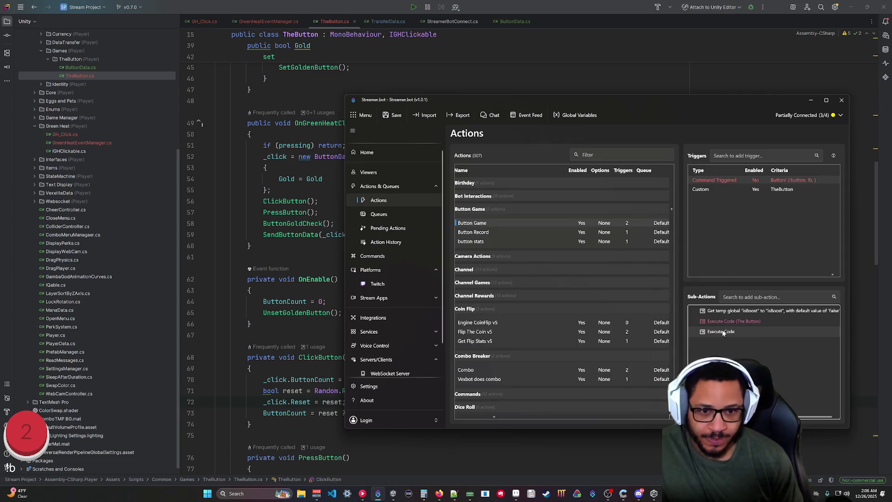
Step: Disable the isBoost sub-action and open Streamer.bot's Action History
{"action": "right_click", "coordinate": [733, 314]}
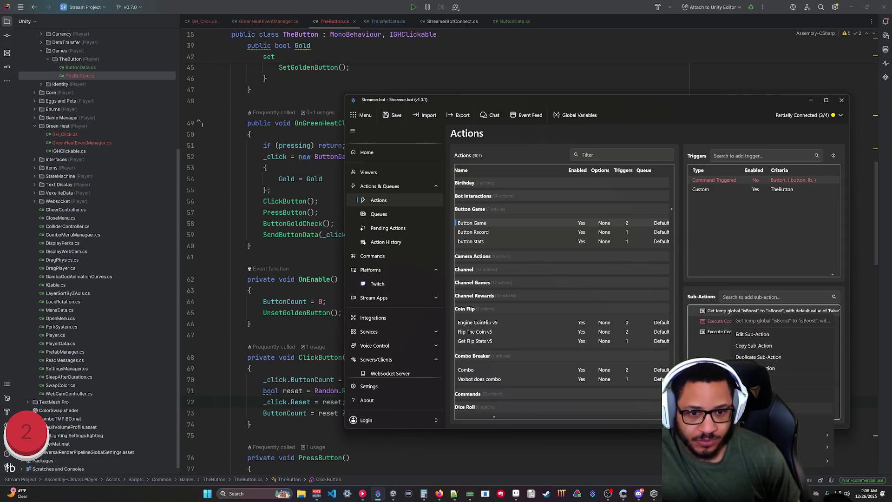
{"action": "left_click", "coordinate": [762, 379]}
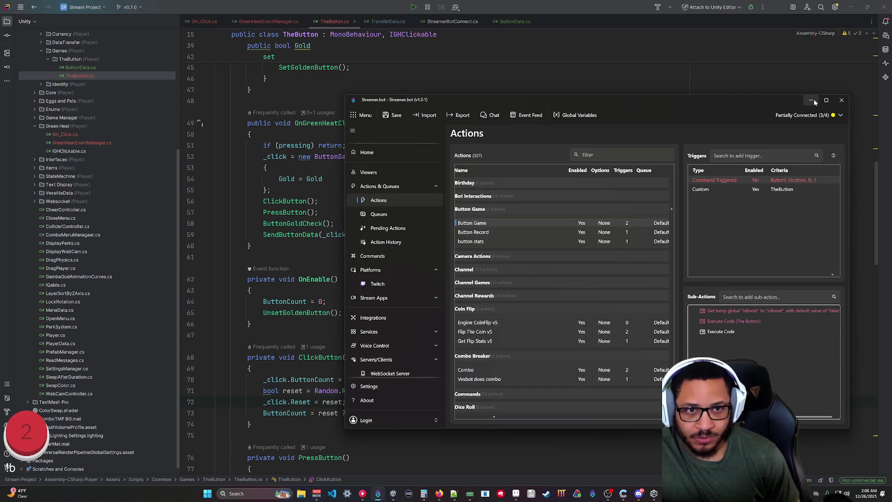
{"action": "left_click", "coordinate": [811, 100]}
{"action": "left_click", "coordinate": [654, 494]}
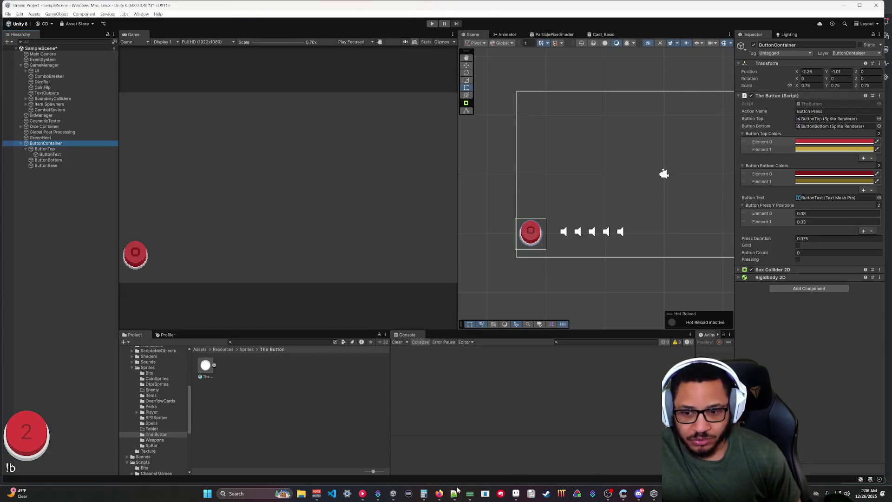
{"action": "left_click", "coordinate": [378, 494]}
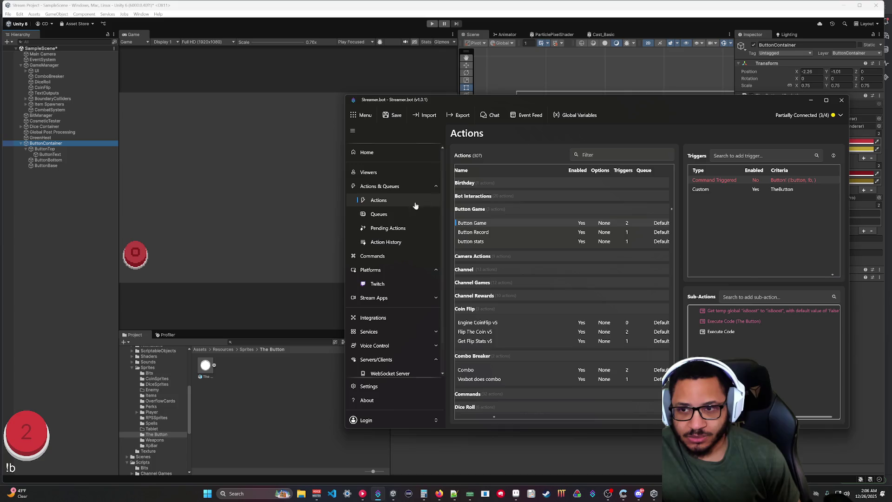
{"action": "left_click", "coordinate": [383, 243]}
{"action": "left_click_drag", "start_coordinate": [559, 101], "coordinate": [414, 95]}
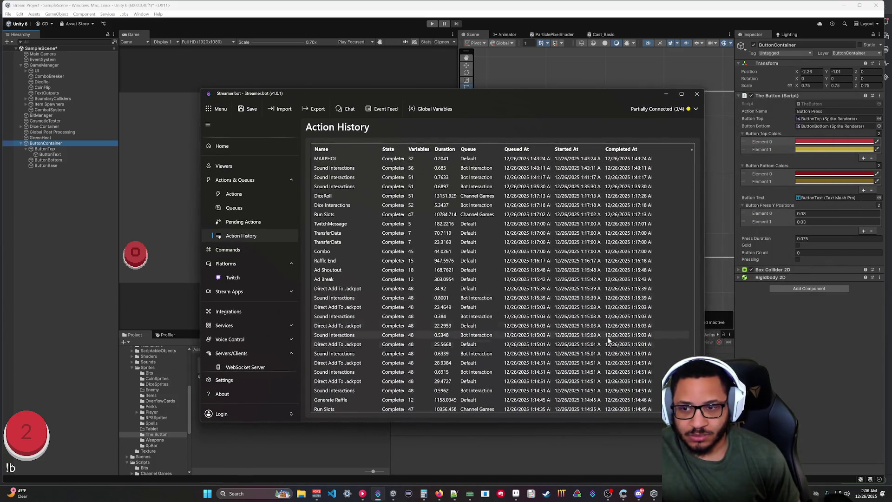
Step: Start the Unity game in play mode and inspect the variables of a TransferData run
{"action": "left_click", "coordinate": [432, 23]}
{"action": "left_click", "coordinate": [379, 494]}
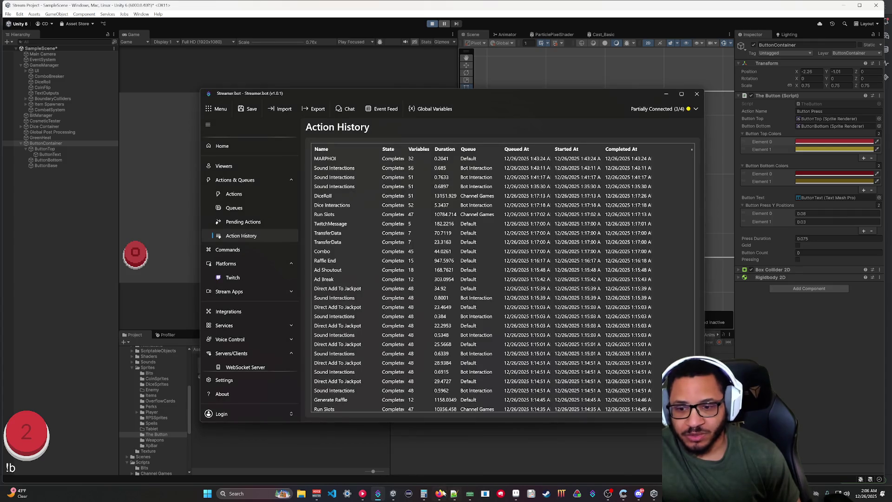
{"action": "left_click", "coordinate": [439, 494]}
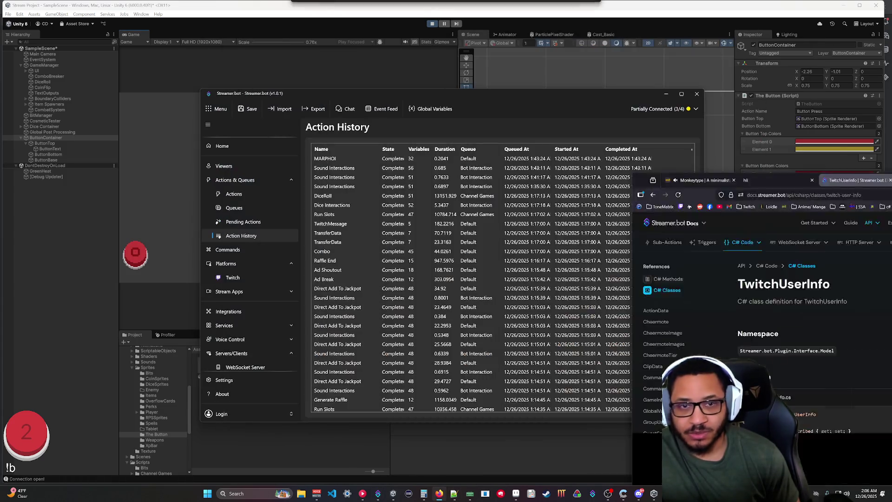
{"action": "left_click", "coordinate": [439, 493]}
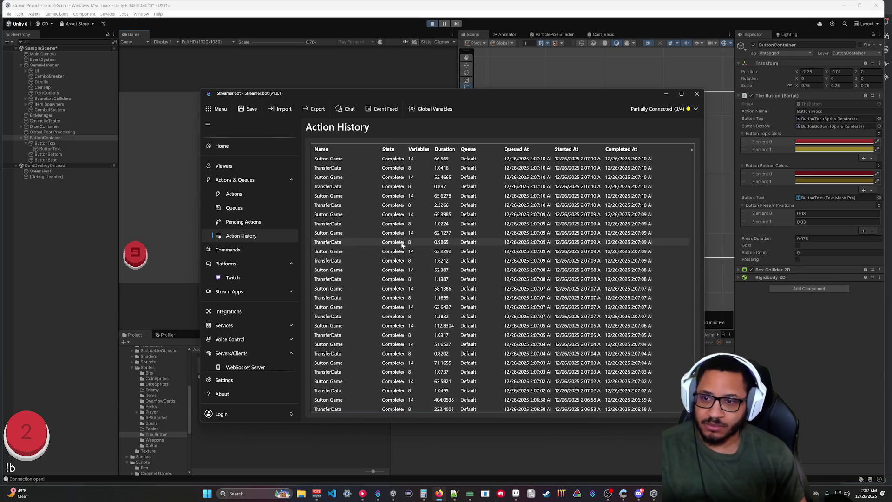
{"action": "right_click", "coordinate": [340, 299]}
{"action": "left_click", "coordinate": [377, 316]}
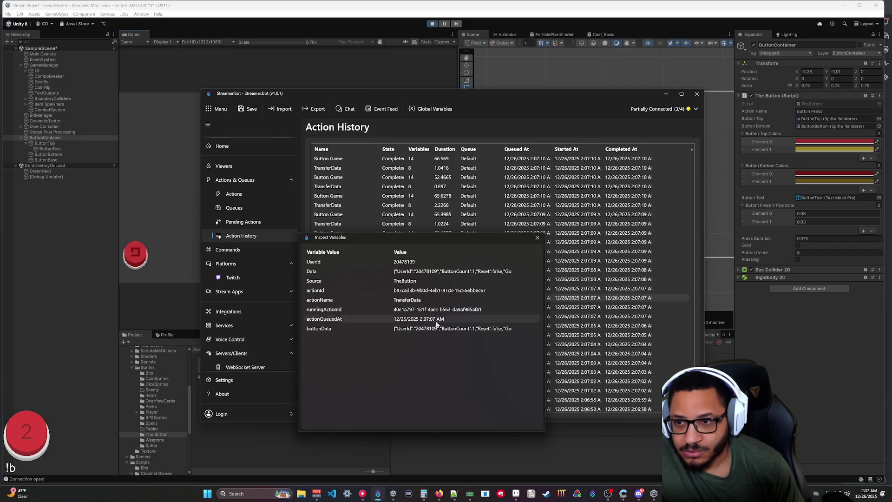
Step: Compare the TransferData run's variables When Queued and After Run, including buttonData, then close the inspector
{"action": "left_click", "coordinate": [538, 238]}
{"action": "right_click", "coordinate": [329, 300]}
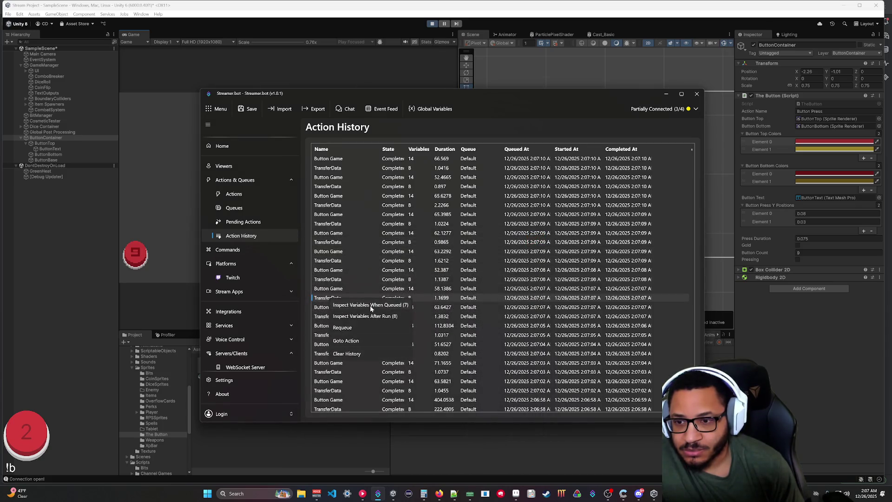
{"action": "left_click", "coordinate": [374, 317]}
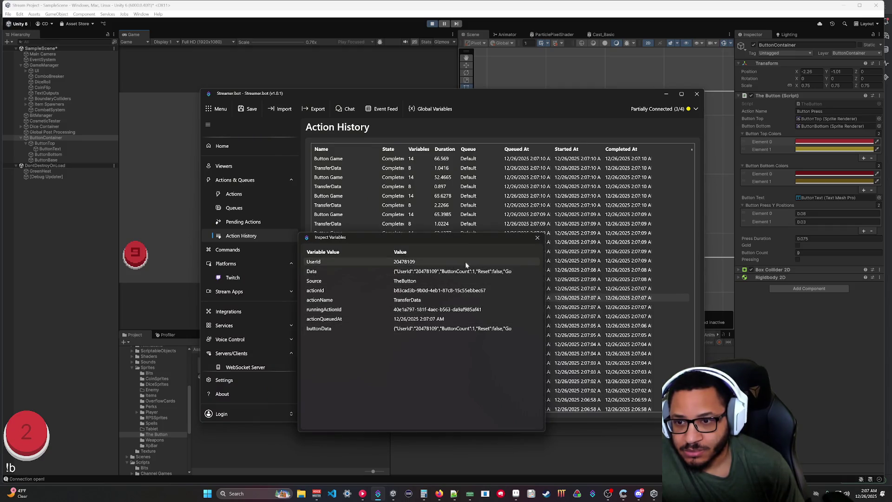
{"action": "left_click", "coordinate": [538, 237]}
{"action": "right_click", "coordinate": [327, 300]}
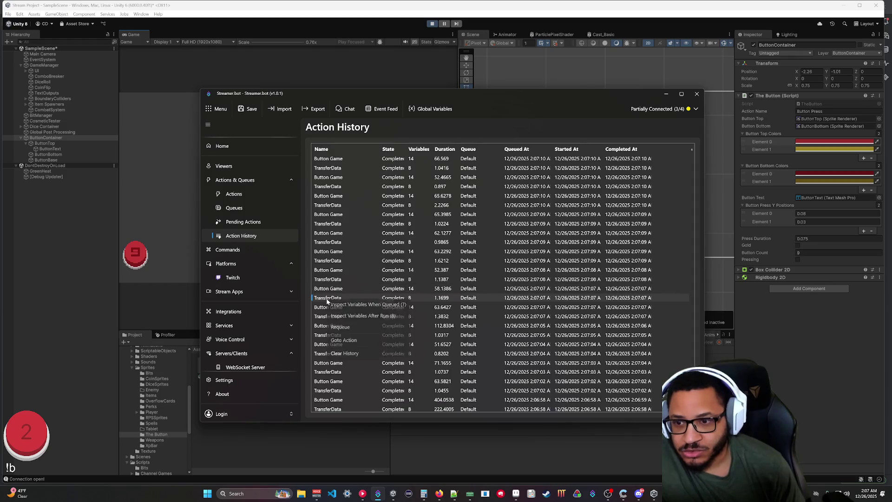
{"action": "left_click", "coordinate": [359, 308]}
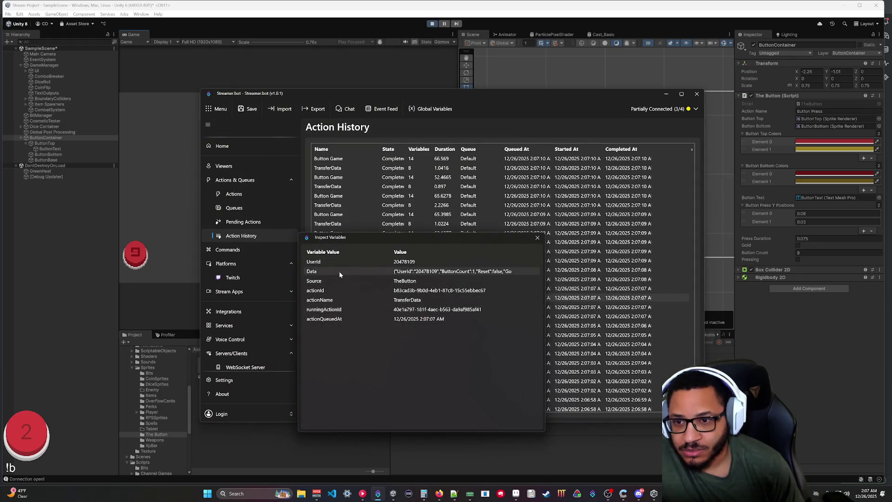
{"action": "left_click", "coordinate": [538, 239]}
{"action": "right_click", "coordinate": [328, 299]}
{"action": "left_click", "coordinate": [352, 317]}
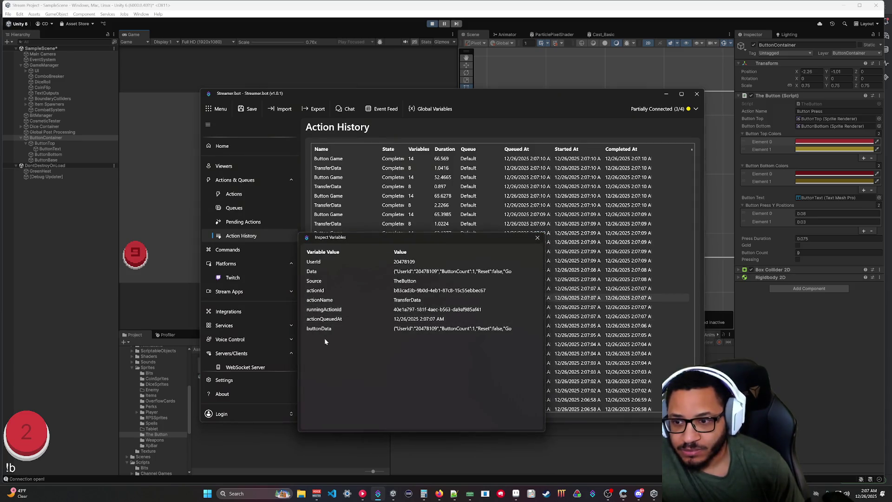
{"action": "left_click", "coordinate": [538, 238]}
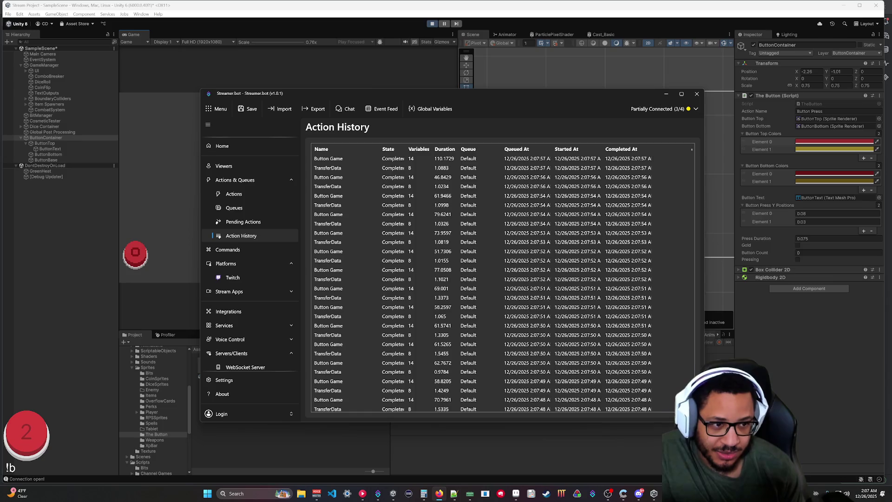
Step: Inspect the variables of the newest Button Game run, then close the inspector
{"action": "right_click", "coordinate": [326, 161]}
{"action": "left_click", "coordinate": [352, 177]}
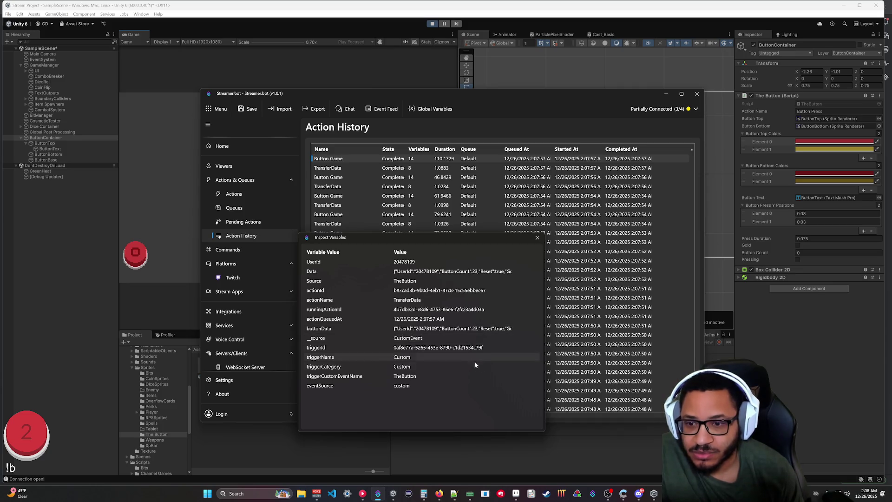
{"action": "left_click", "coordinate": [537, 239]}
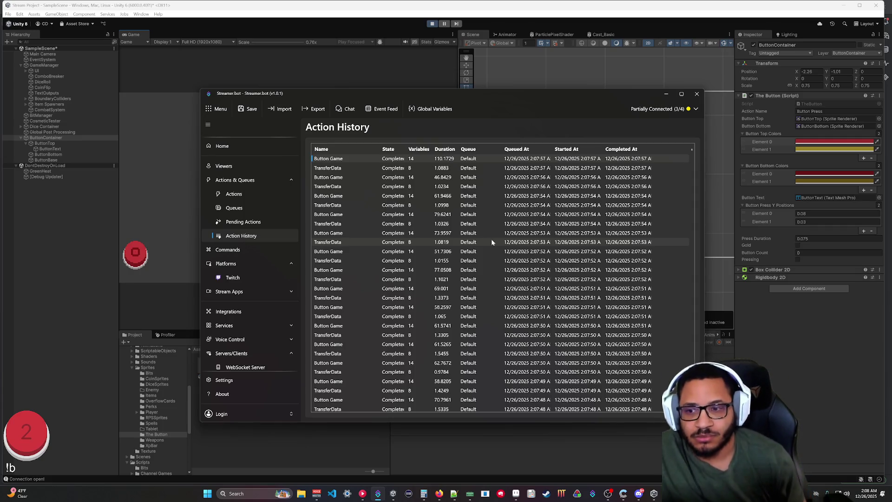
Step: Scroll the run history, then go to the Actions page showing the Custom TheButton trigger
{"action": "scroll", "coordinate": [350, 336], "scroll_direction": "down", "scroll_amount": 7}
{"action": "scroll", "coordinate": [348, 336], "scroll_direction": "down", "scroll_amount": 5}
{"action": "scroll", "coordinate": [350, 336], "scroll_direction": "up", "scroll_amount": 10}
{"action": "scroll", "coordinate": [442, 315], "scroll_direction": "down", "scroll_amount": 4}
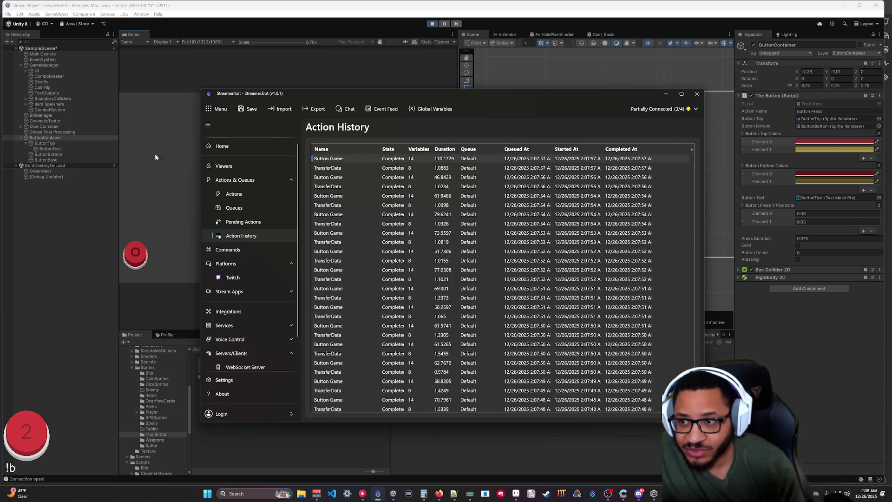
{"action": "left_click", "coordinate": [237, 195]}
{"action": "scroll", "coordinate": [419, 306], "scroll_direction": "down", "scroll_amount": 15}
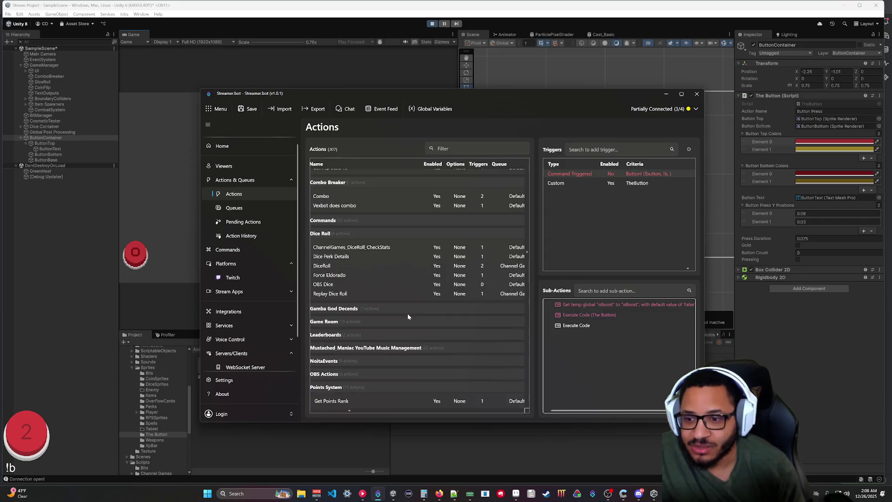
Step: Exclude the Button Game action from the Streamer.bot action history
{"action": "scroll", "coordinate": [369, 336], "scroll_direction": "down", "scroll_amount": 5}
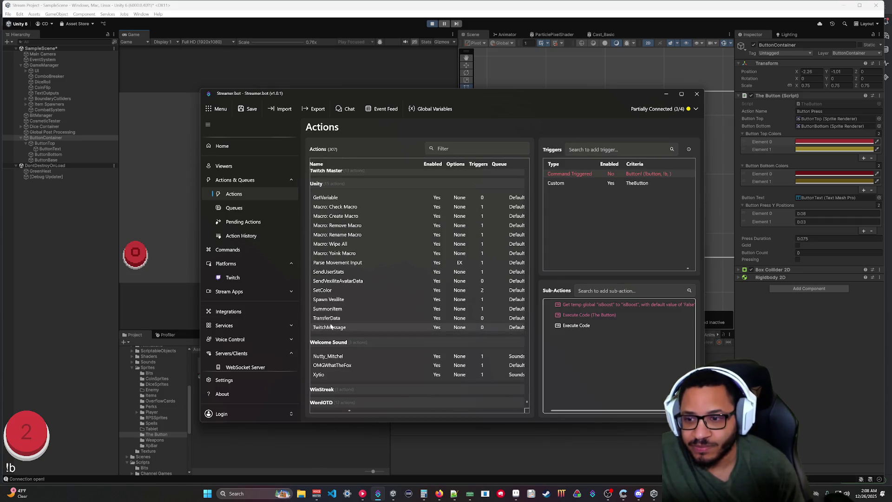
{"action": "right_click", "coordinate": [331, 319]}
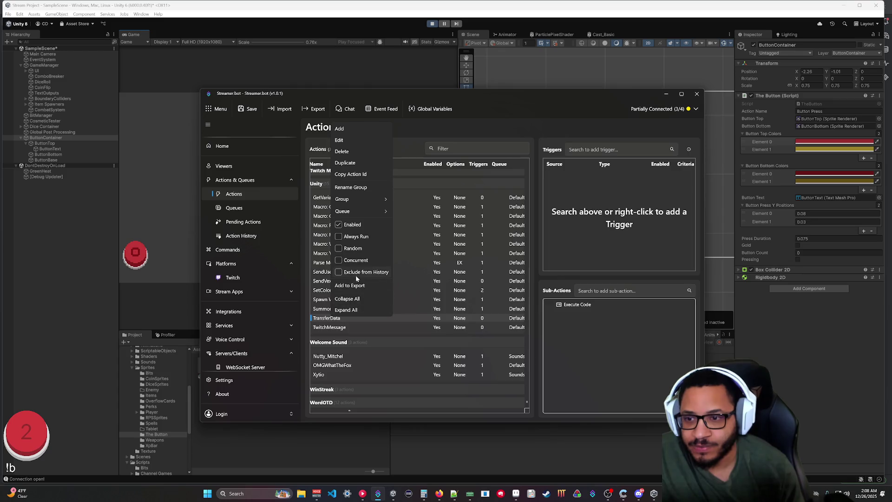
{"action": "key", "text": "Escape"}
{"action": "scroll", "coordinate": [365, 320], "scroll_direction": "up", "scroll_amount": 5}
{"action": "scroll", "coordinate": [365, 320], "scroll_direction": "up", "scroll_amount": 6}
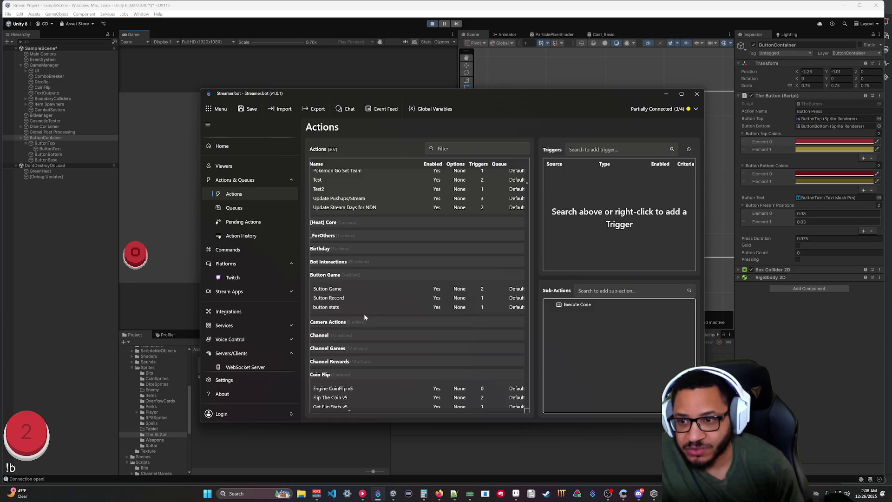
{"action": "scroll", "coordinate": [358, 298], "scroll_direction": "up", "scroll_amount": 3}
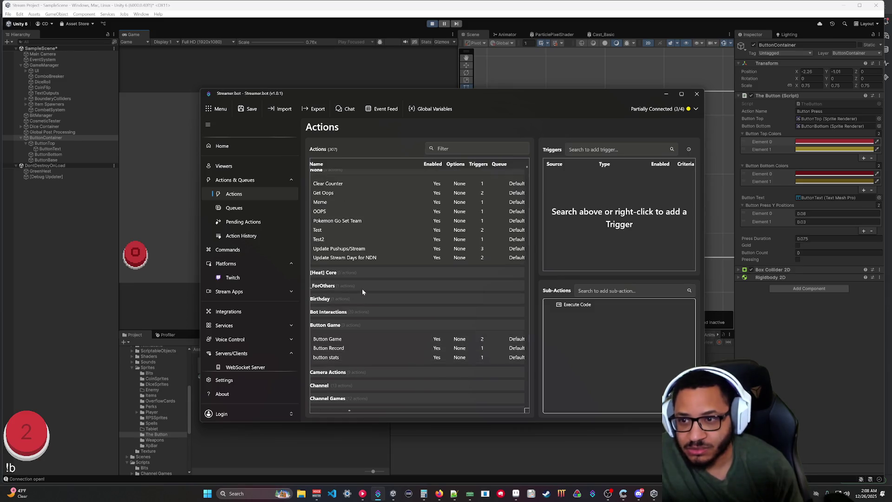
{"action": "left_click", "coordinate": [344, 341]}
{"action": "right_click", "coordinate": [341, 343]}
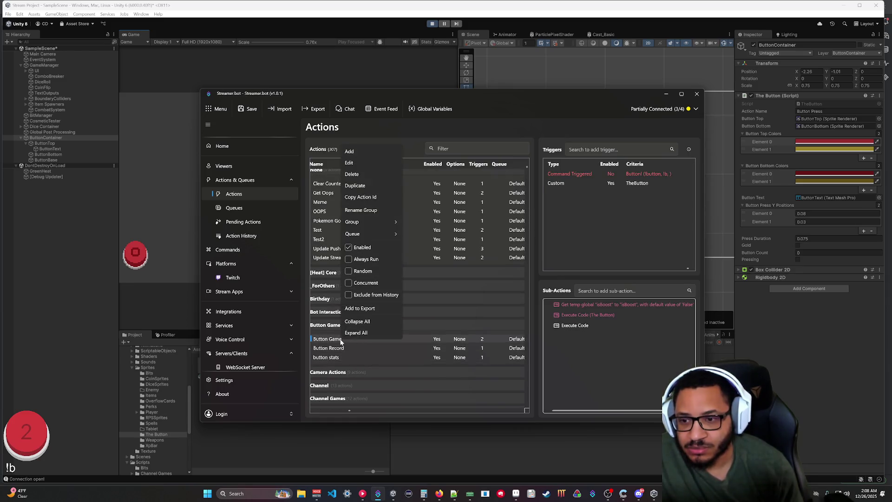
{"action": "left_click", "coordinate": [367, 297]}
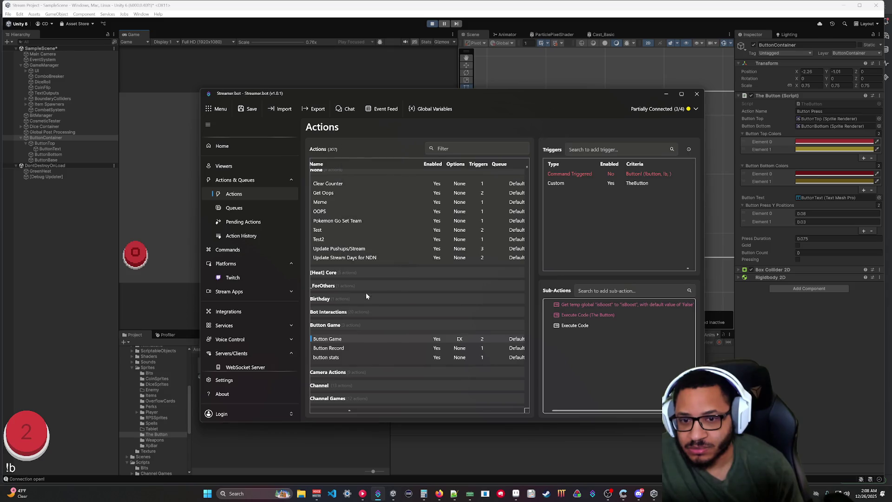
Step: Select the Button Record action, then return to Unity and stop play mode
{"action": "left_click", "coordinate": [348, 348]}
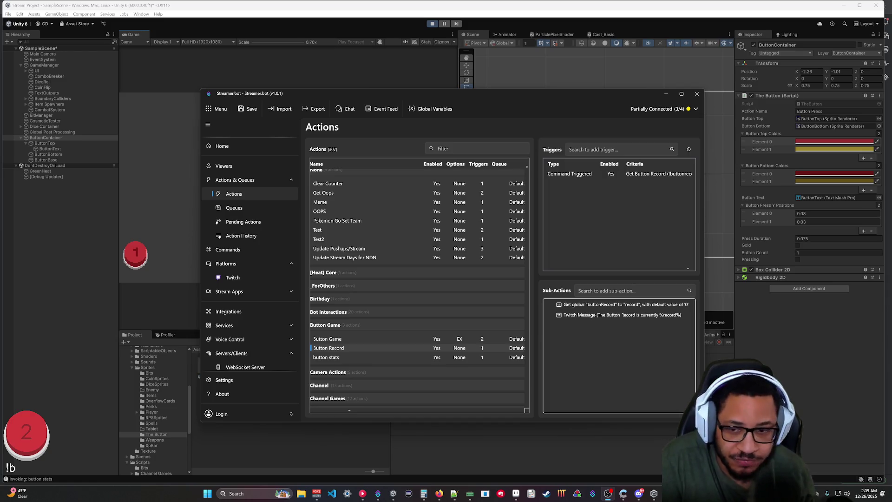
{"action": "left_click", "coordinate": [66, 266]}
{"action": "left_click", "coordinate": [430, 24]}
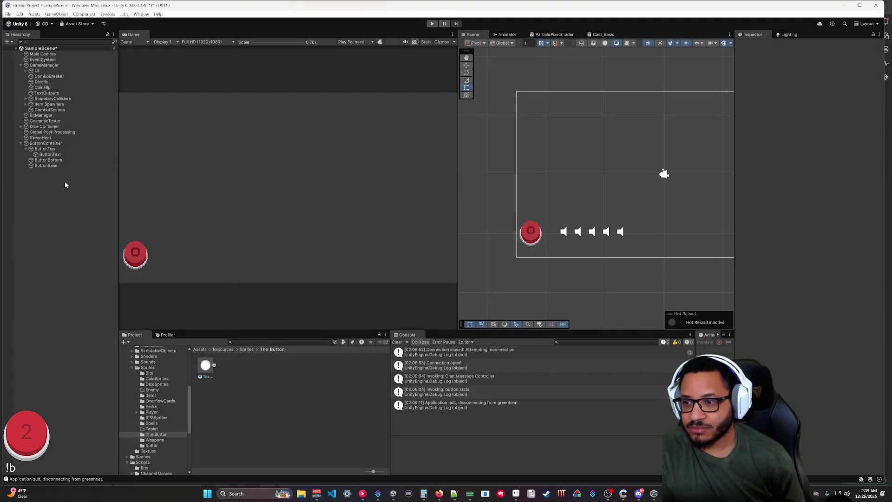
Step: Nudge the Dice Container's Position X from -1.22 to -1.28
{"action": "left_click", "coordinate": [45, 126]}
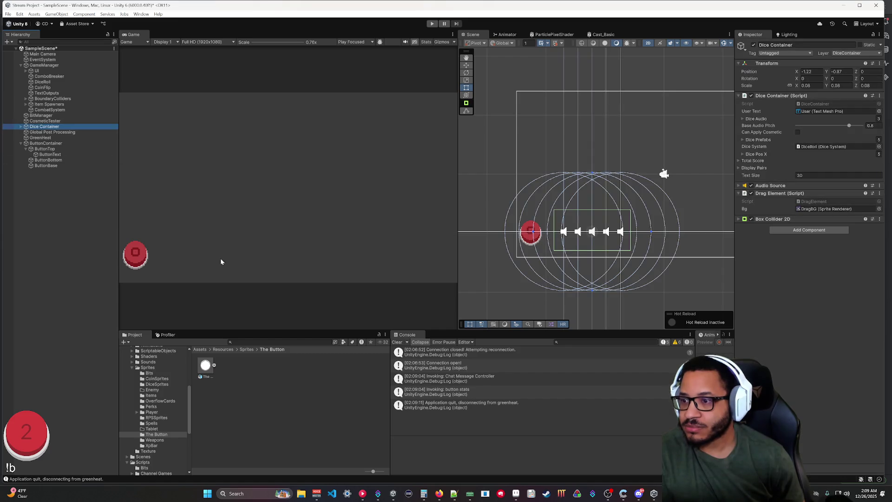
{"action": "left_click", "coordinate": [581, 222]}
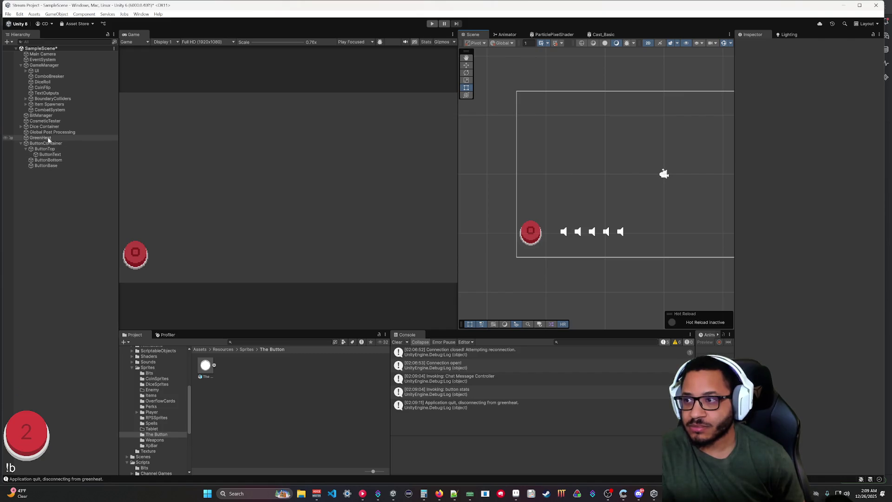
{"action": "left_click", "coordinate": [52, 128]}
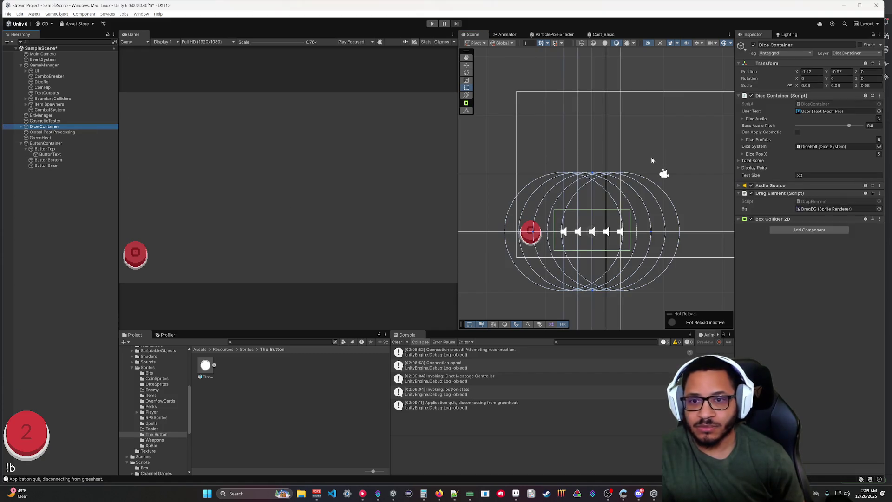
{"action": "left_click_drag", "start_coordinate": [798, 73], "coordinate": [796, 73]}
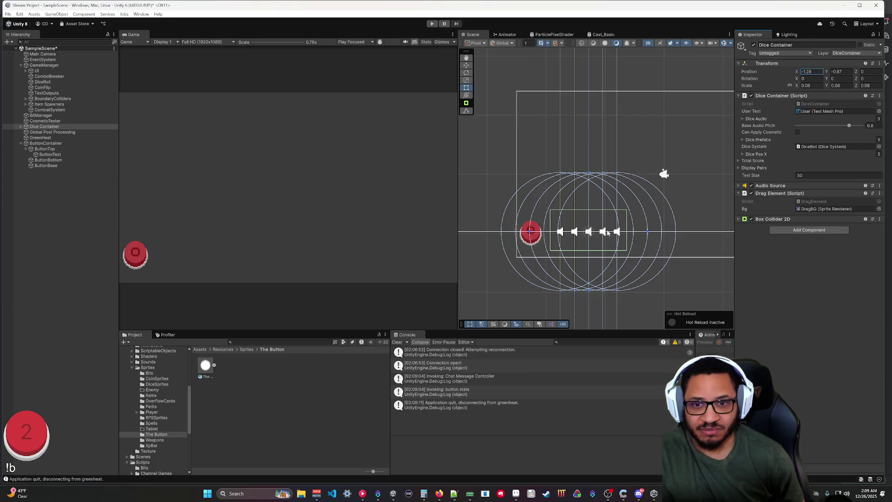
Step: Select the UI canvas and briefly check TheButton.cs before returning to Unity
{"action": "left_click", "coordinate": [690, 241]}
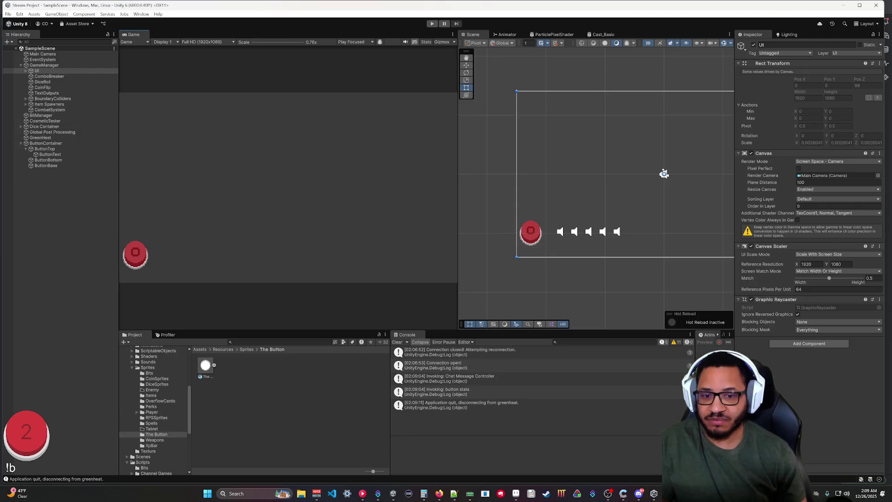
{"action": "key", "text": "alt+Tab"}
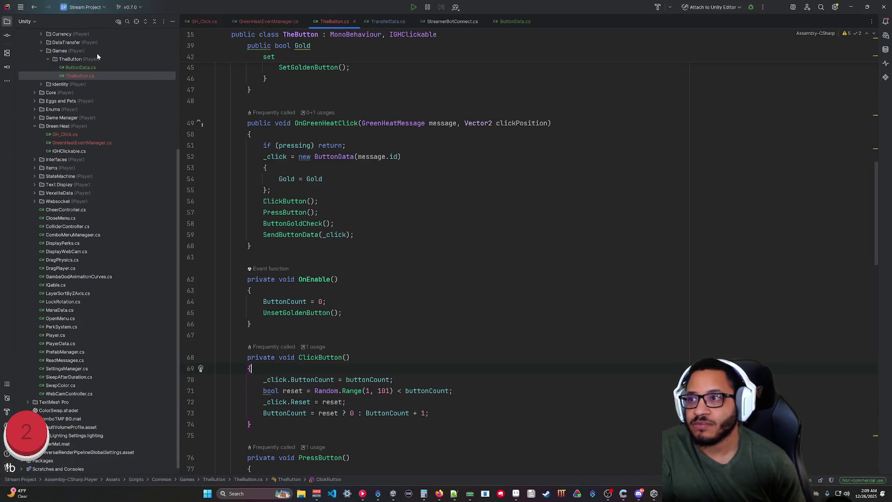
{"action": "left_click", "coordinate": [851, 7]}
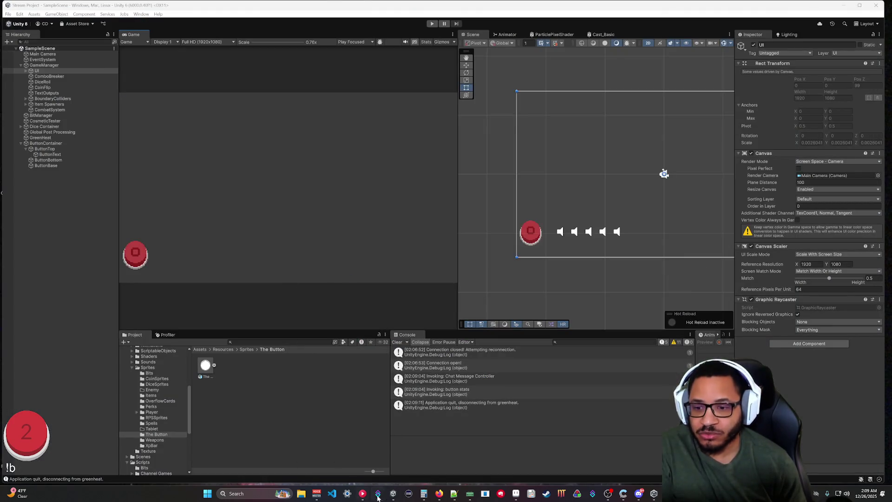
Step: Close the running Stream Games build and rebuild it with File > Build And Run
{"action": "left_click", "coordinate": [393, 494]}
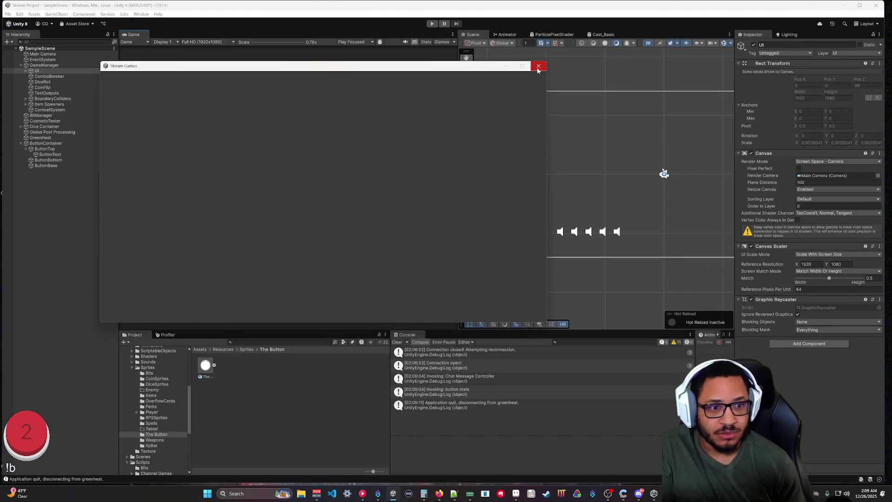
{"action": "left_click", "coordinate": [538, 66]}
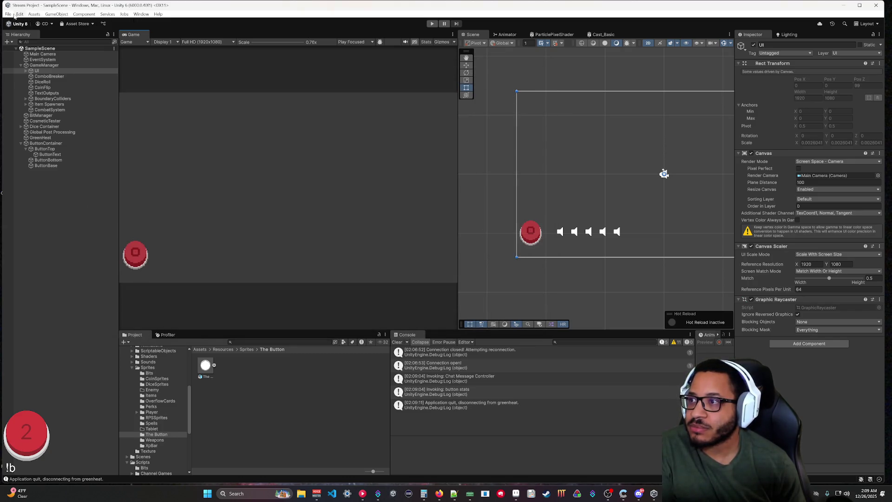
{"action": "left_click", "coordinate": [12, 14]}
{"action": "left_click", "coordinate": [46, 111]}
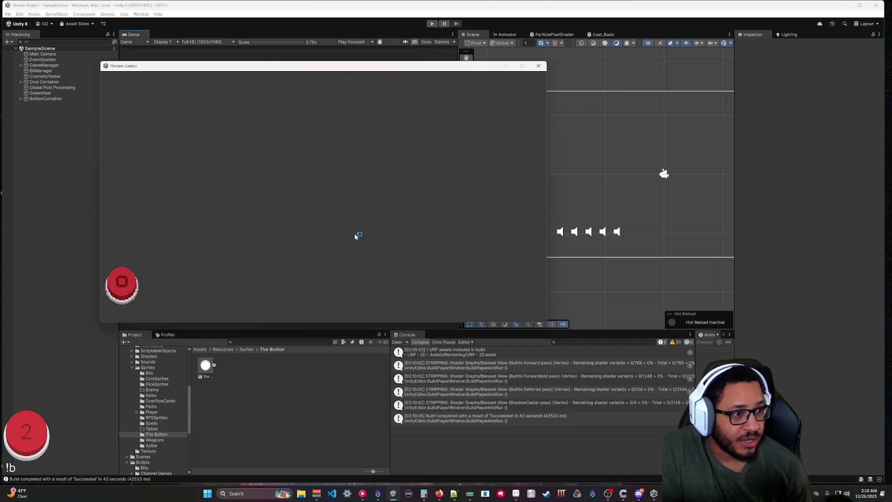
Step: Minimize the Stream Games build and select ButtonContainer to view its The Button script
{"action": "mouse_move", "coordinate": [393, 495]}
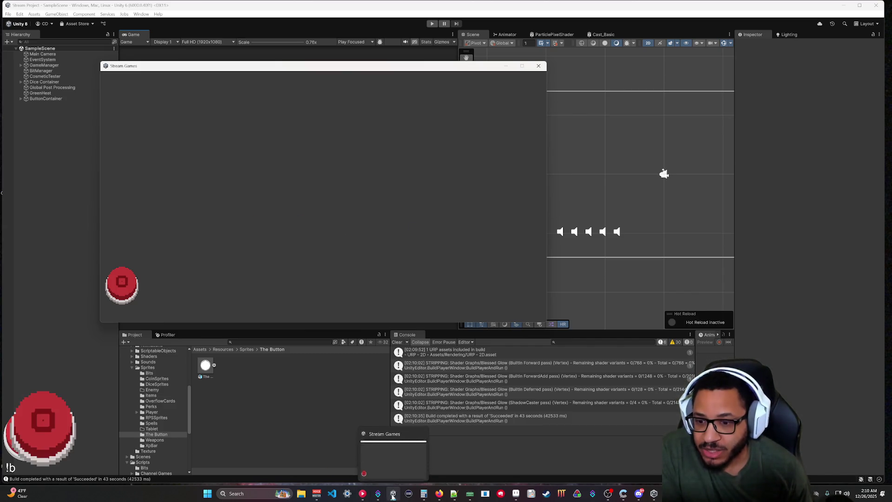
{"action": "left_click", "coordinate": [508, 67]}
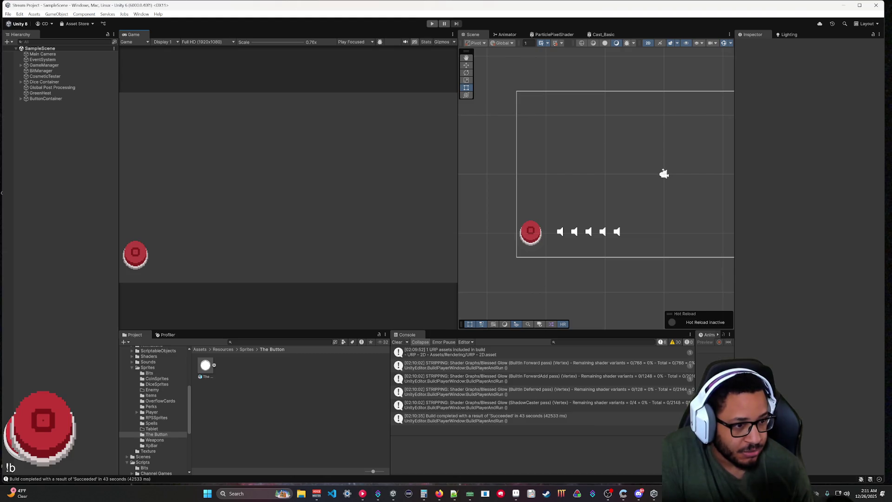
{"action": "key", "text": "alt+Tab"}
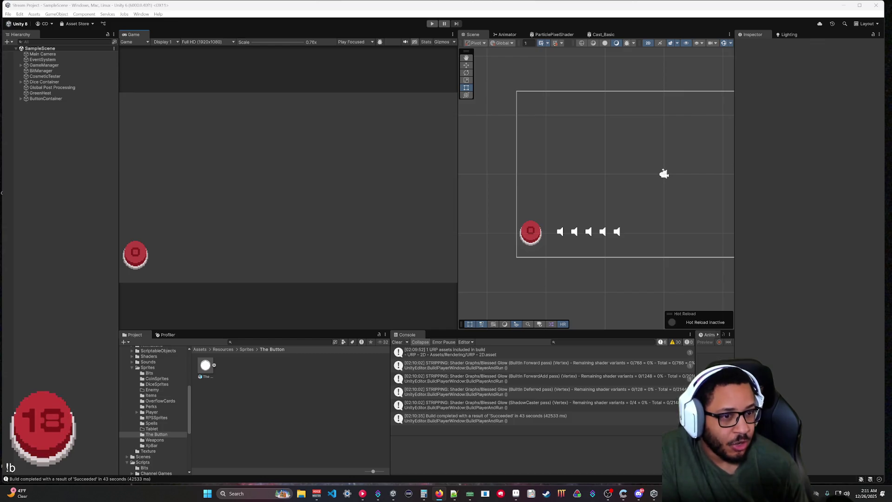
{"action": "left_click", "coordinate": [37, 99]}
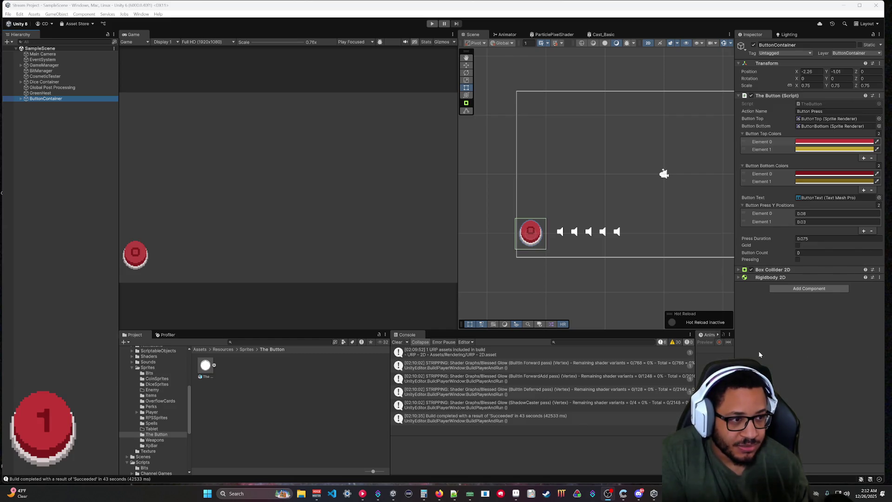
Step: Restore the Stream Games build window from the taskbar
{"action": "left_click", "coordinate": [394, 493]}
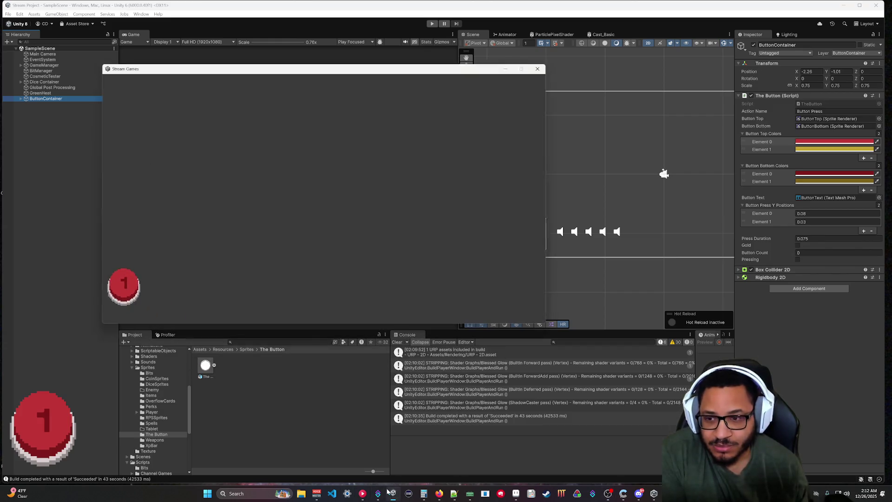
Step: Drag the red counter button across the Stream Games window, then close the build
{"action": "mouse_move", "coordinate": [127, 281]}
{"action": "left_mouse_down"}
{"action": "mouse_move", "coordinate": [193, 197]}
{"action": "mouse_move", "coordinate": [316, 204]}
{"action": "mouse_move", "coordinate": [468, 274]}
{"action": "mouse_move", "coordinate": [509, 186]}
{"action": "mouse_move", "coordinate": [513, 93]}
{"action": "mouse_move", "coordinate": [522, 90]}
{"action": "left_mouse_up"}
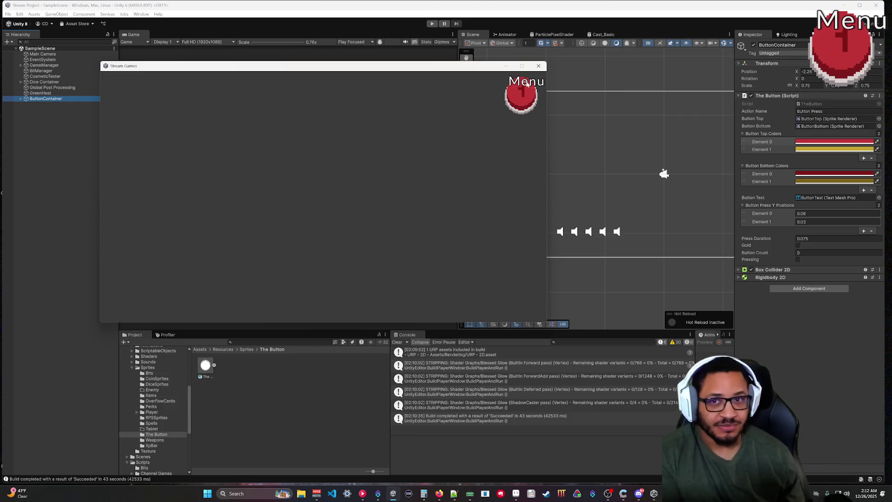
{"action": "left_click", "coordinate": [538, 65]}
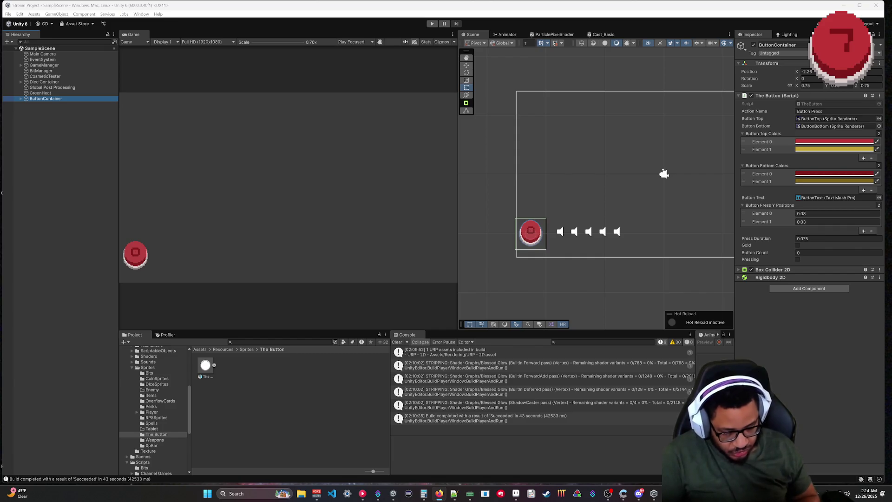
Step: Move the Firefox window with the GreenHeat-o-vision page over the Unity editor
{"action": "mouse_move", "coordinate": [891, 204]}
{"action": "left_mouse_down"}
{"action": "mouse_move", "coordinate": [680, 199]}
{"action": "mouse_move", "coordinate": [484, 140]}
{"action": "mouse_move", "coordinate": [442, 85]}
{"action": "mouse_move", "coordinate": [454, 71]}
{"action": "left_mouse_up"}
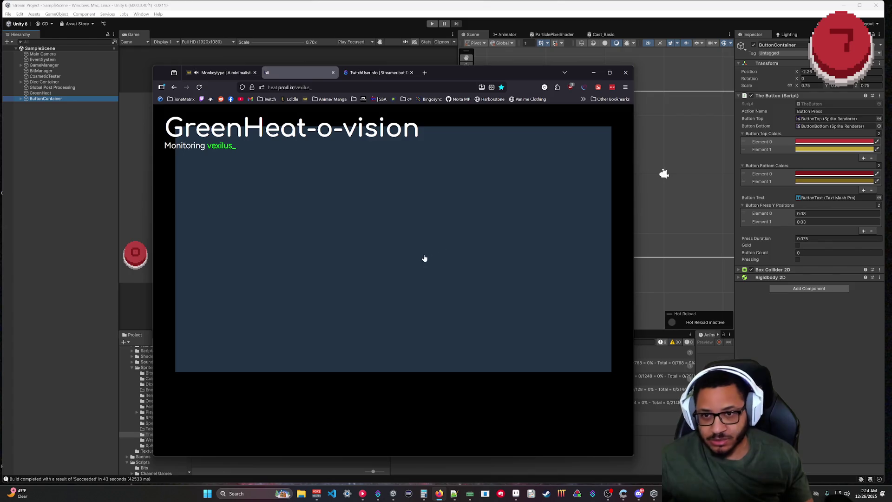
Step: Click the GreenHeat-o-vision page repeatedly to press the game's red button
{"action": "left_click", "coordinate": [582, 157]}
{"action": "left_click", "coordinate": [580, 157]}
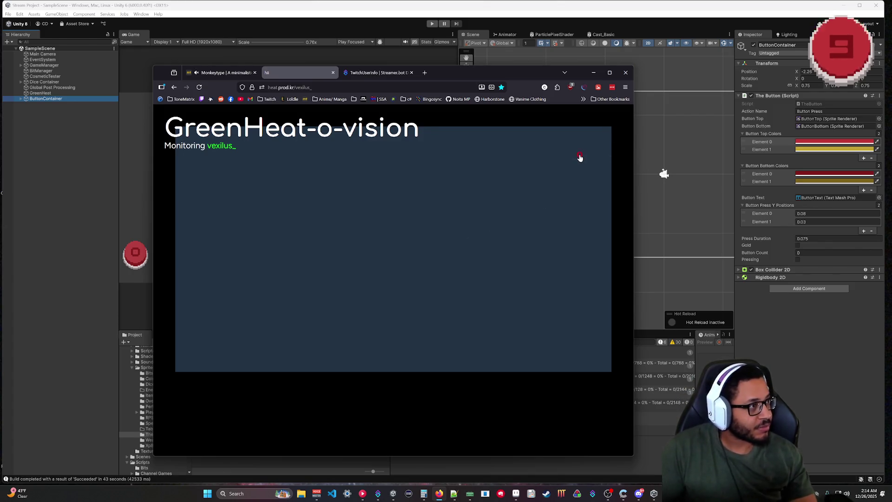
{"action": "left_click", "coordinate": [579, 158]}
{"action": "left_click", "coordinate": [578, 157]}
{"action": "left_click", "coordinate": [577, 162]}
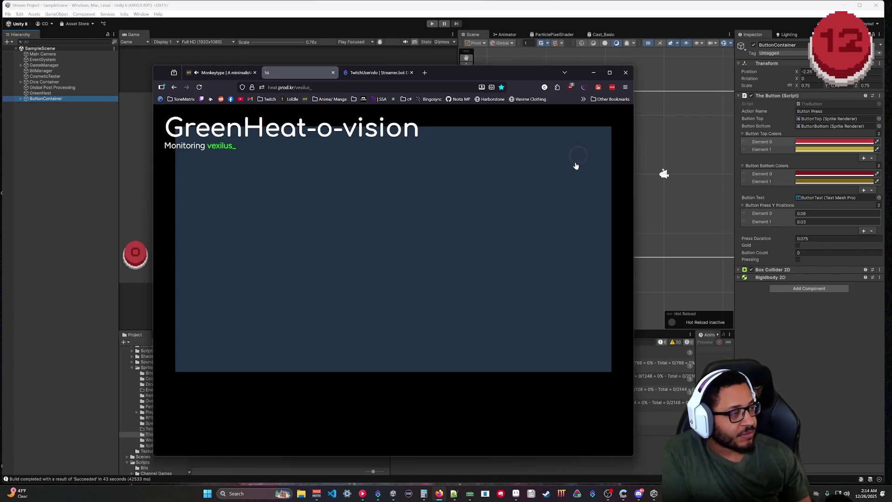
{"action": "left_click", "coordinate": [576, 161]}
{"action": "left_click", "coordinate": [575, 160]}
{"action": "left_click", "coordinate": [575, 160]}
{"action": "left_click", "coordinate": [575, 160]}
{"action": "left_click", "coordinate": [574, 159]}
{"action": "left_click", "coordinate": [574, 159]}
{"action": "left_click", "coordinate": [574, 159]}
{"action": "left_click", "coordinate": [575, 159]}
{"action": "left_click", "coordinate": [574, 159]}
{"action": "left_click", "coordinate": [575, 158]}
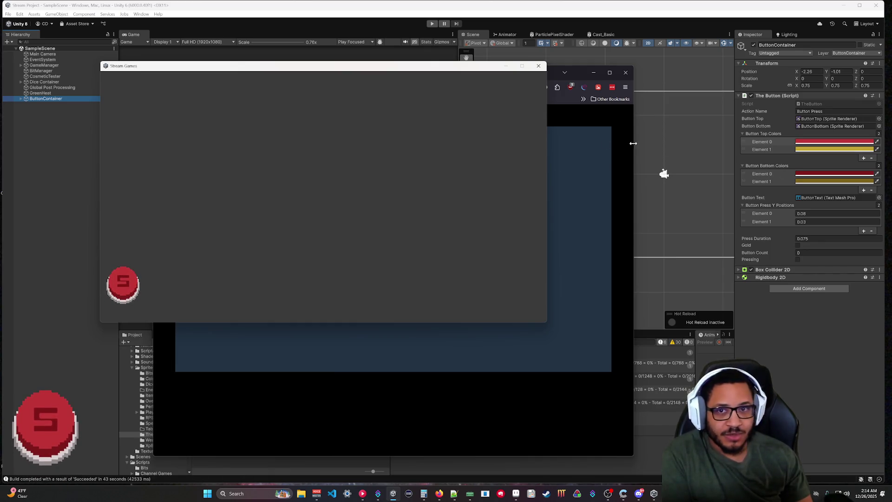
Step: Minimize the Stream Games window, send three more overlay clicks, and enter the streamer's Twitch URL
{"action": "left_click", "coordinate": [510, 67]}
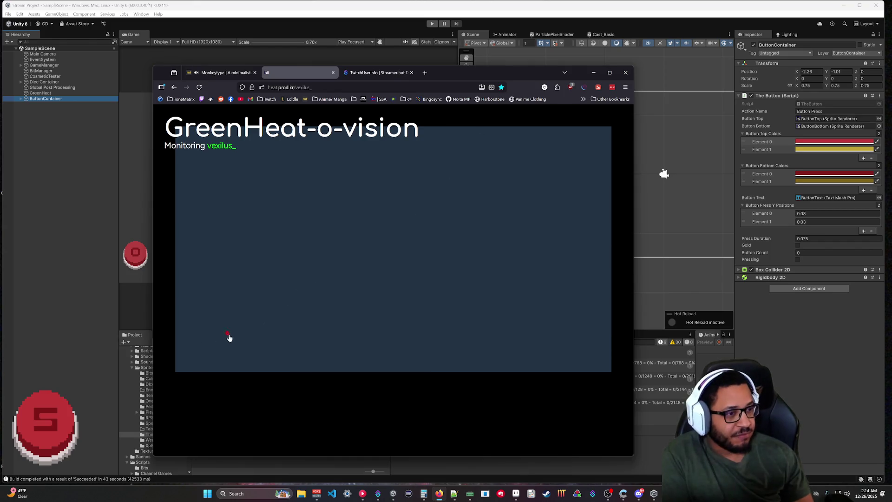
{"action": "left_click", "coordinate": [195, 354]}
{"action": "left_click", "coordinate": [191, 351]}
{"action": "left_click", "coordinate": [189, 358]}
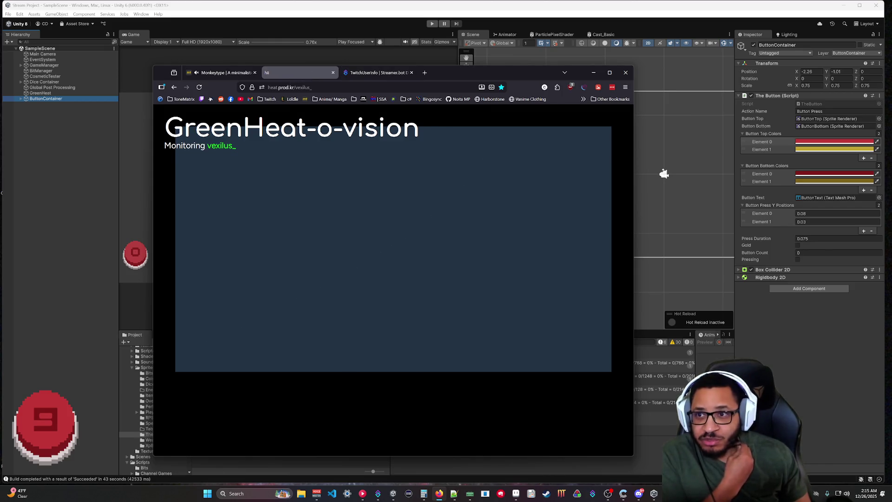
{"action": "left_click", "coordinate": [279, 87]}
{"action": "type", "text": "twitch.tv/"}
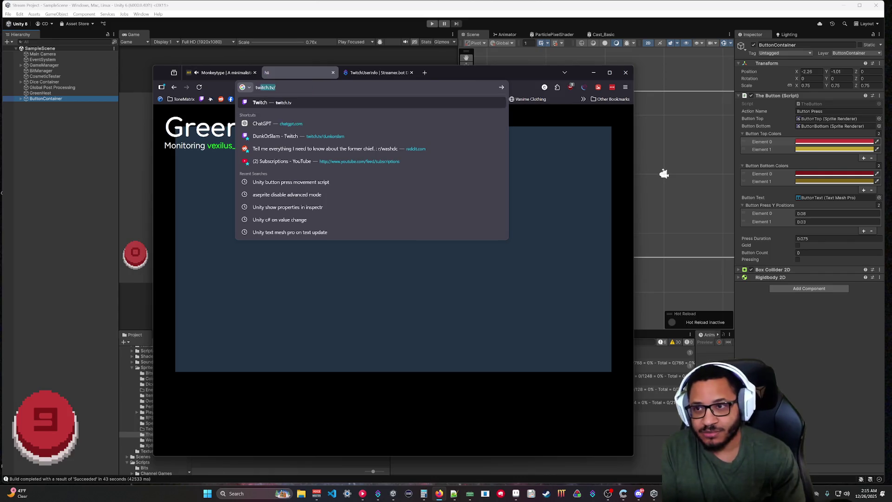
{"action": "type", "text": "vexilus_"}
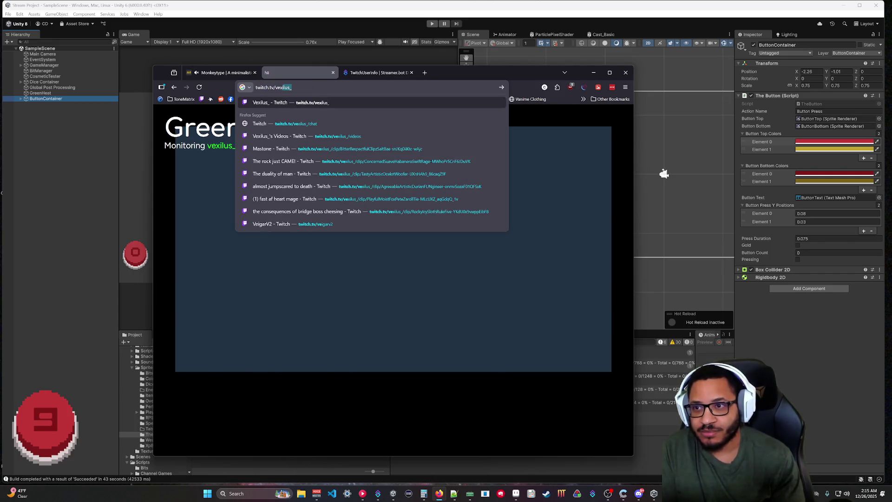
Step: Load the Twitch channel, collapse the sidebar, and click the stream's red button ten times
{"action": "key", "text": "Return"}
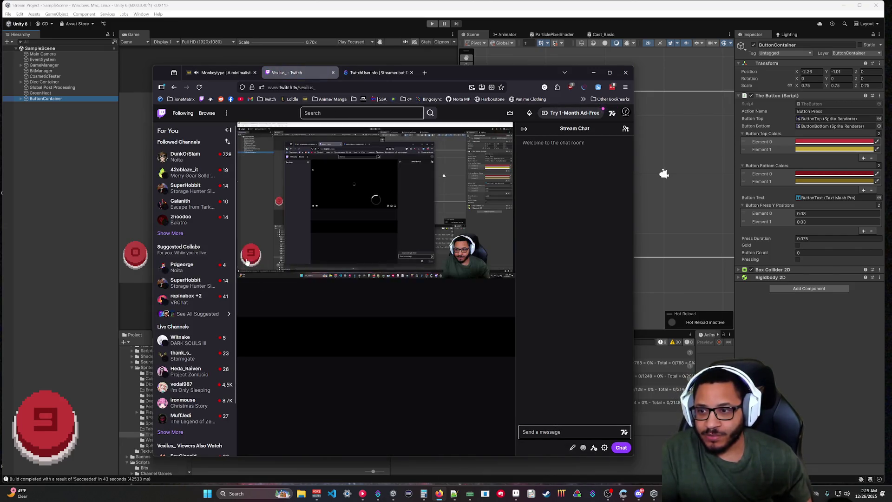
{"action": "left_click", "coordinate": [228, 132]}
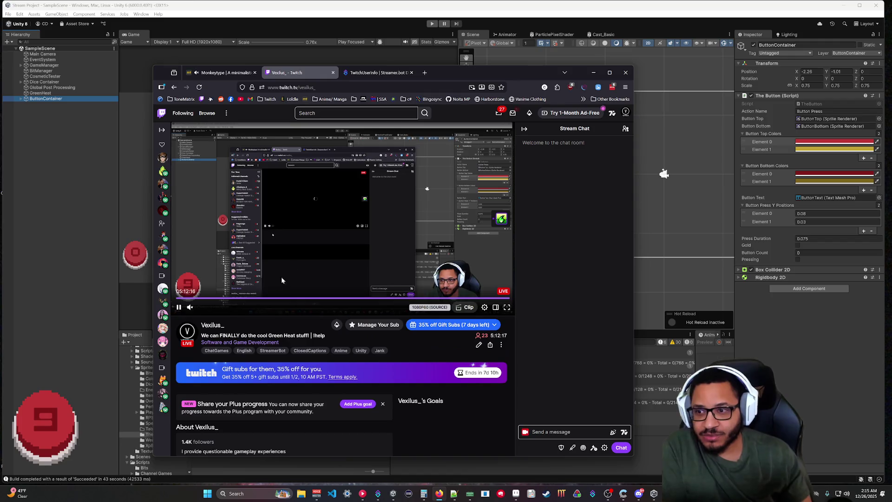
{"action": "left_click", "coordinate": [188, 283]}
{"action": "left_click", "coordinate": [187, 283]}
{"action": "left_click", "coordinate": [187, 283]}
{"action": "left_click", "coordinate": [187, 283]}
{"action": "left_click", "coordinate": [188, 283]}
{"action": "left_click", "coordinate": [187, 283]}
{"action": "left_click", "coordinate": [188, 283]}
{"action": "left_click", "coordinate": [187, 283]}
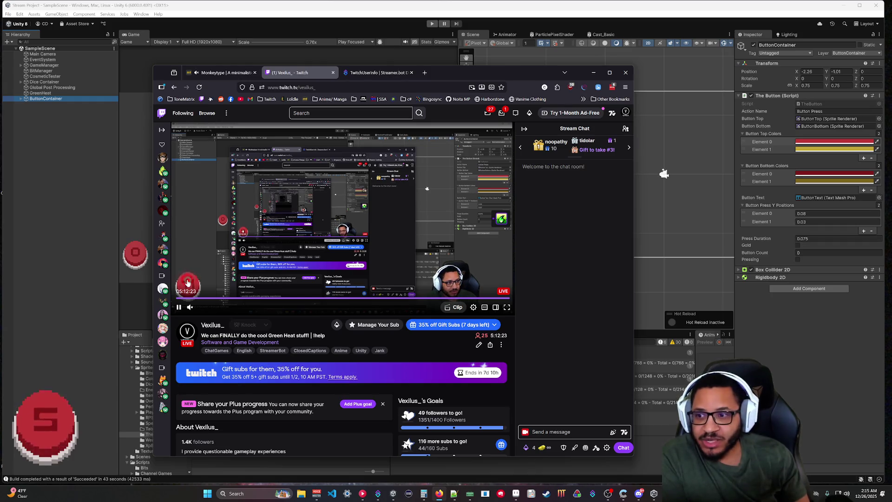
{"action": "left_click", "coordinate": [187, 283]}
{"action": "left_click", "coordinate": [187, 283]}
{"action": "left_click", "coordinate": [188, 283]}
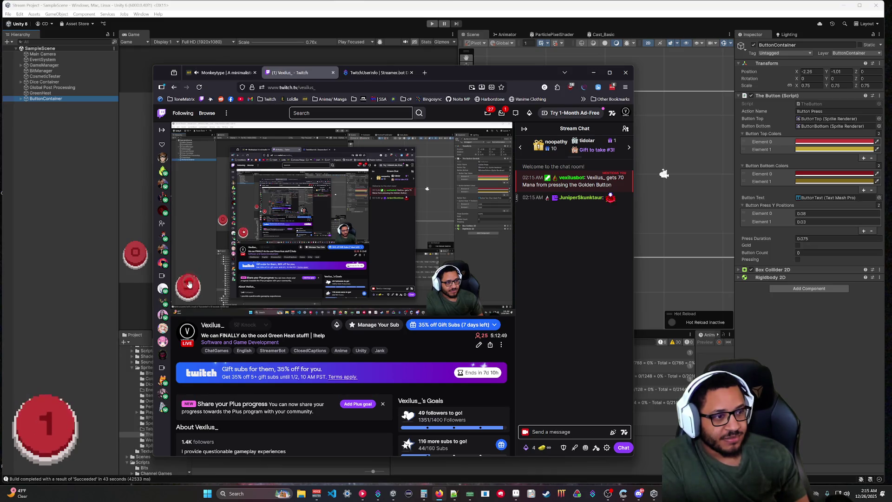
Step: Make the Twitch stream player fill the screen
{"action": "mouse_move", "coordinate": [189, 285]}
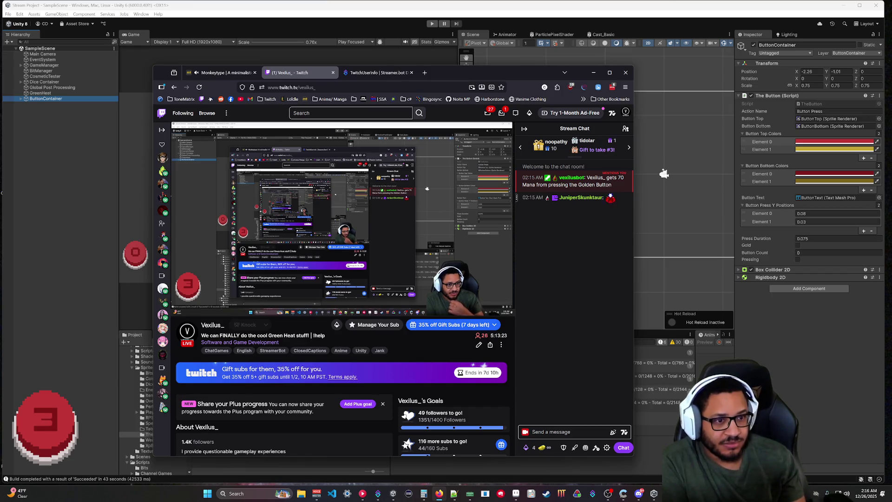
{"action": "mouse_move", "coordinate": [223, 269]}
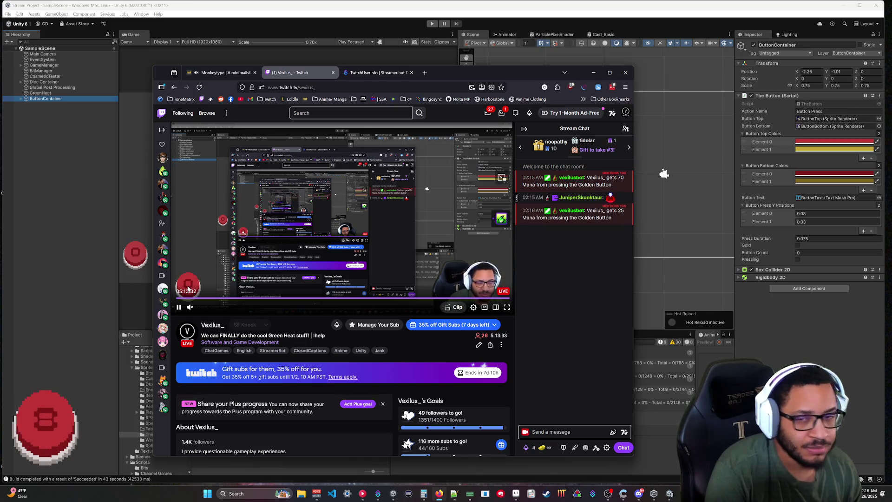
{"action": "double_click", "coordinate": [188, 286]}
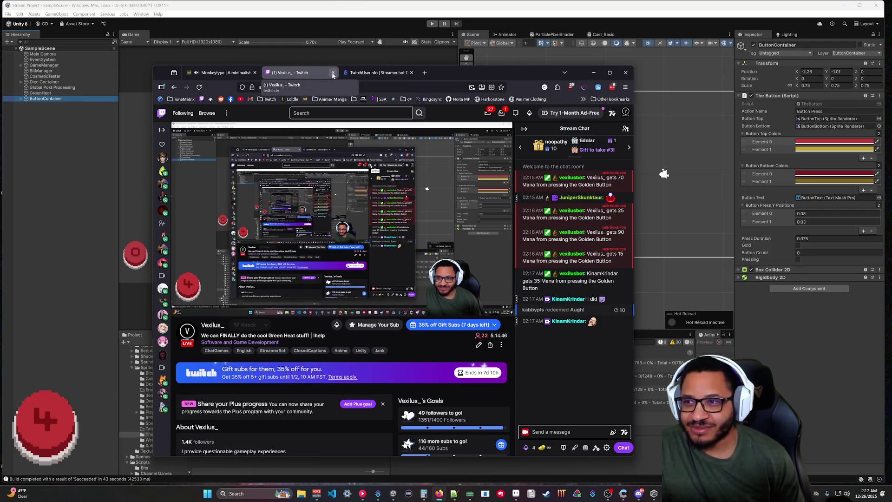
Step: Return to the GreenHeat monitoring page and click it repeatedly, raising the counter to 11
{"action": "left_click", "coordinate": [174, 87]}
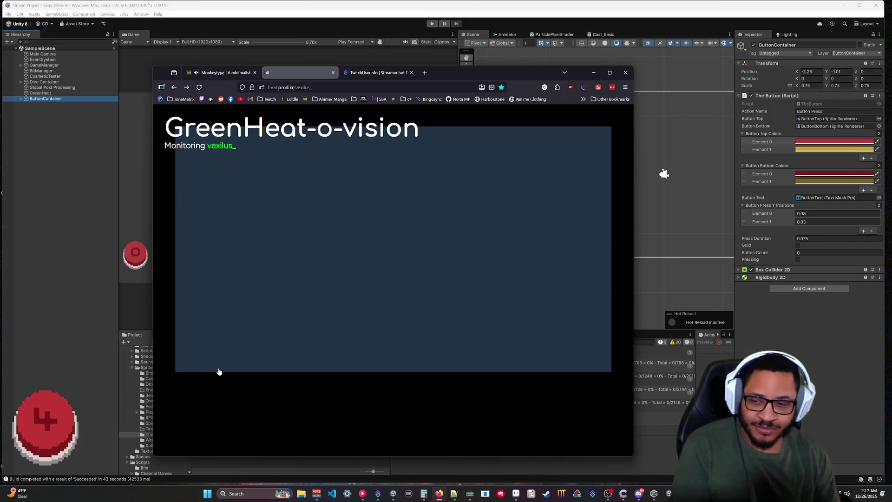
{"action": "double_click", "coordinate": [200, 354]}
{"action": "double_click", "coordinate": [200, 353]}
{"action": "double_click", "coordinate": [200, 353]}
{"action": "left_click", "coordinate": [201, 353]}
{"action": "left_click", "coordinate": [201, 355]}
{"action": "double_click", "coordinate": [202, 355]}
{"action": "double_click", "coordinate": [201, 354]}
{"action": "left_click", "coordinate": [202, 354]}
{"action": "double_click", "coordinate": [201, 355]}
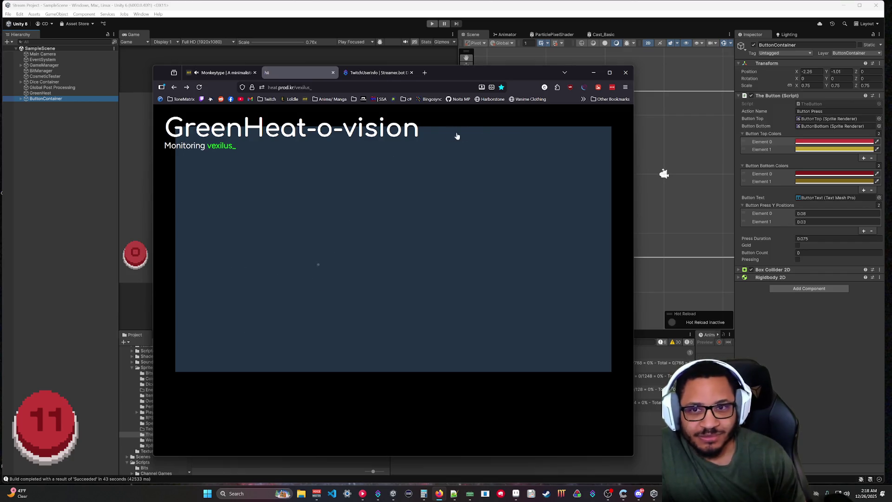
Step: Shift the browser right, minimize it to view Unity, then restore it and open a new tab
{"action": "left_click_drag", "start_coordinate": [508, 76], "coordinate": [622, 69]}
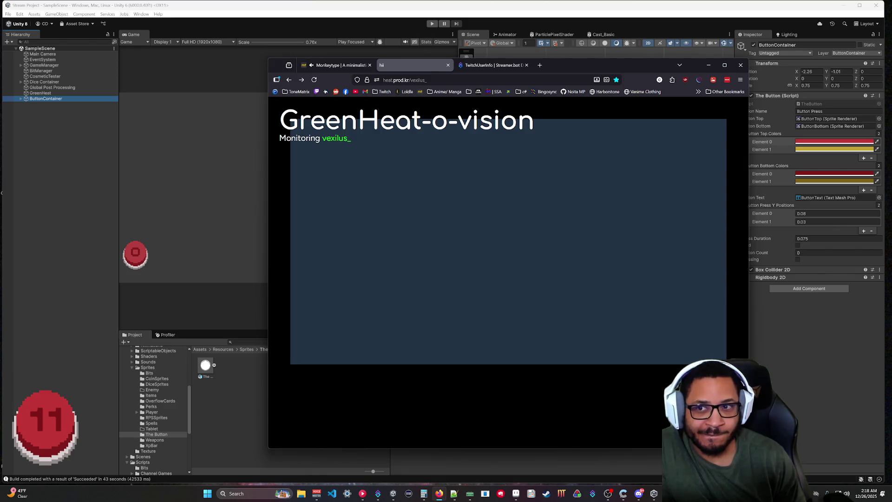
{"action": "left_click", "coordinate": [713, 69]}
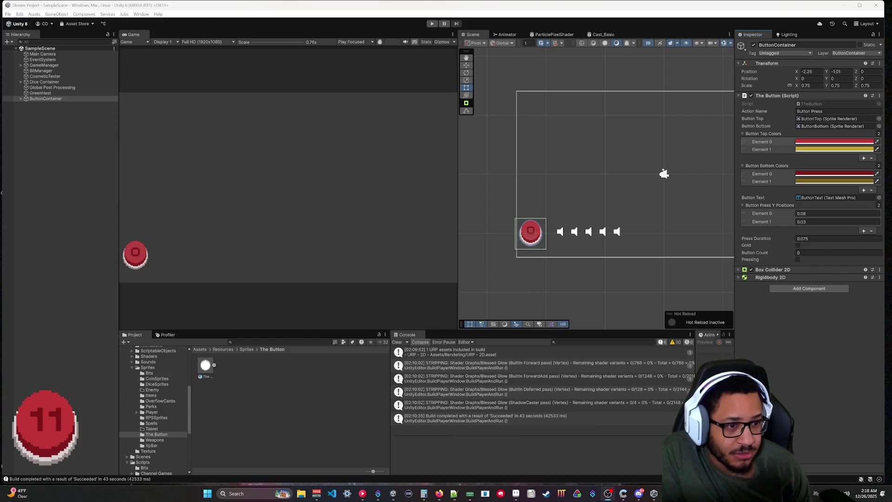
{"action": "left_click", "coordinate": [440, 493]}
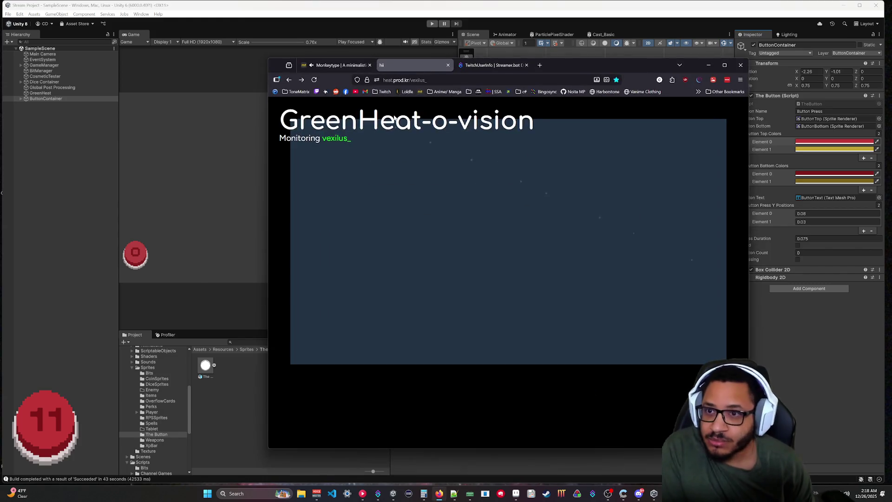
{"action": "left_click", "coordinate": [539, 66]}
Step: Load the 7TV website and open your profile's active emotes from the account menu
{"action": "type", "text": "7tv"}
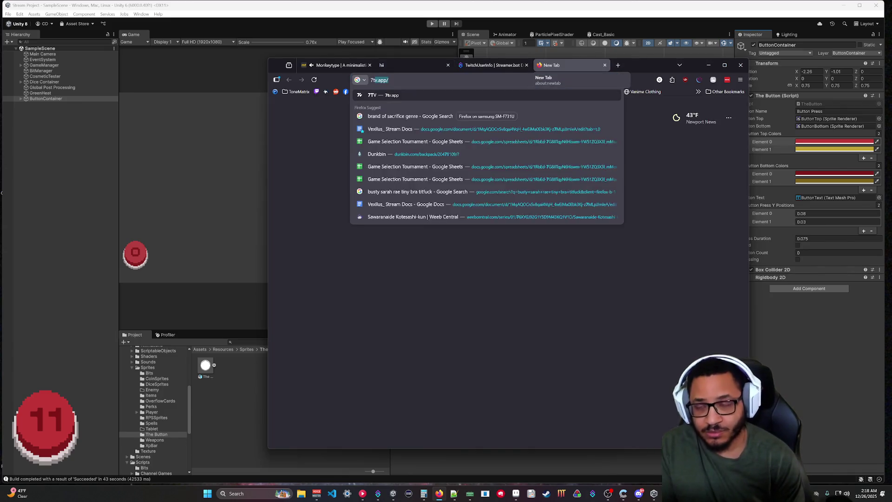
{"action": "key", "text": "Return"}
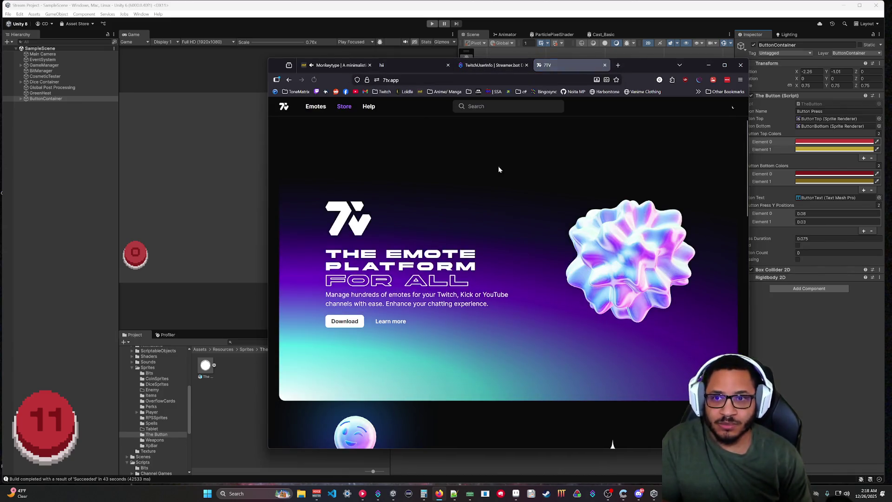
{"action": "left_click", "coordinate": [716, 106]}
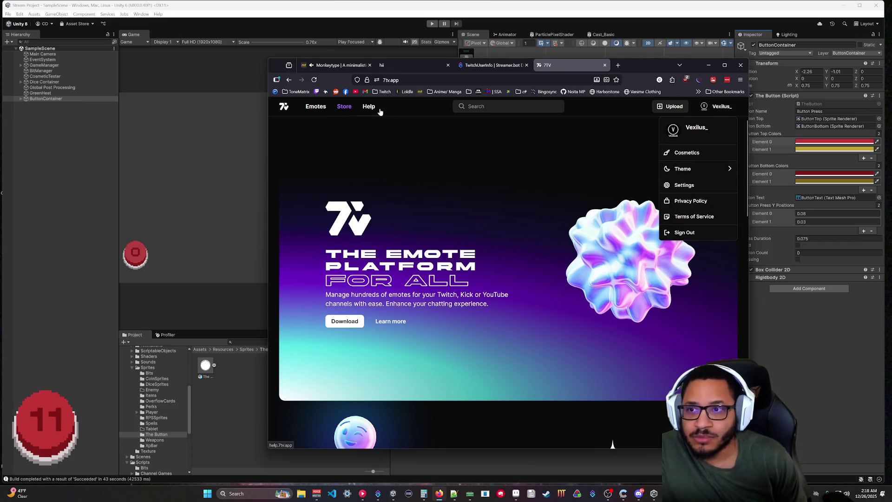
{"action": "left_click", "coordinate": [716, 106]}
{"action": "left_click", "coordinate": [716, 106]}
{"action": "left_click", "coordinate": [715, 106]}
{"action": "left_click", "coordinate": [716, 106]}
{"action": "left_click", "coordinate": [716, 106]}
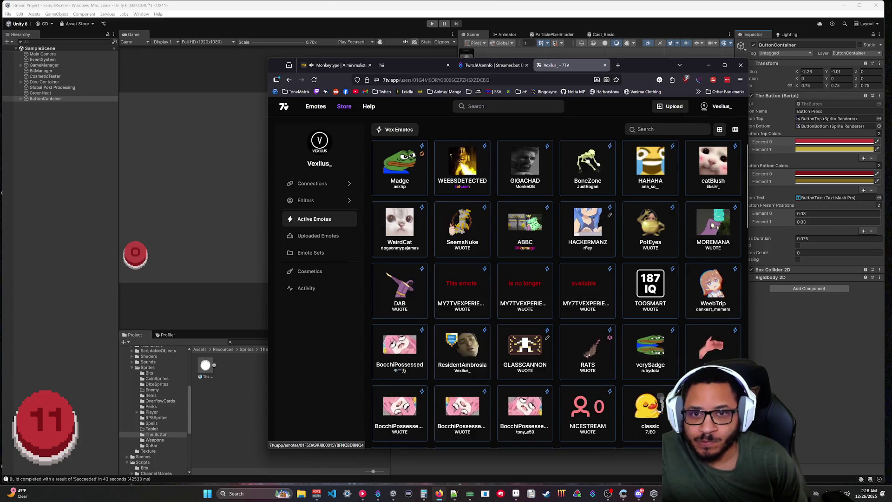
Step: Filter the active emotes by 'lb' to show lb and lbutton, then minimize the browser
{"action": "left_click", "coordinate": [668, 130]}
{"action": "type", "text": "lb"}
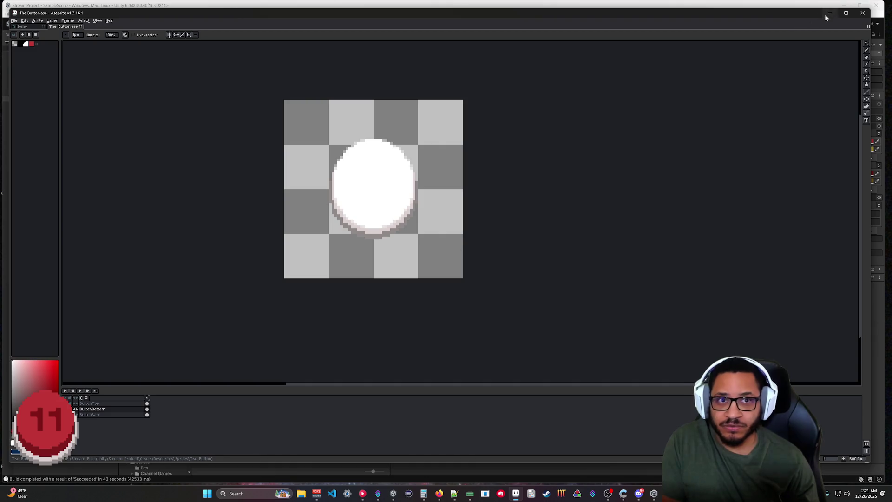
{"action": "left_click", "coordinate": [827, 15]}
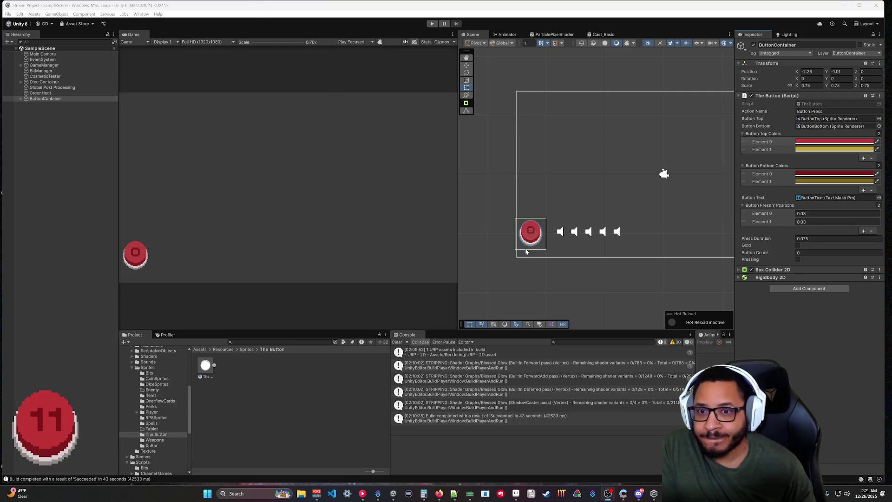
Step: Frame ButtonContainer in the scene and expand it to select ButtonTop
{"action": "scroll", "coordinate": [542, 231], "scroll_direction": "up", "scroll_amount": 2}
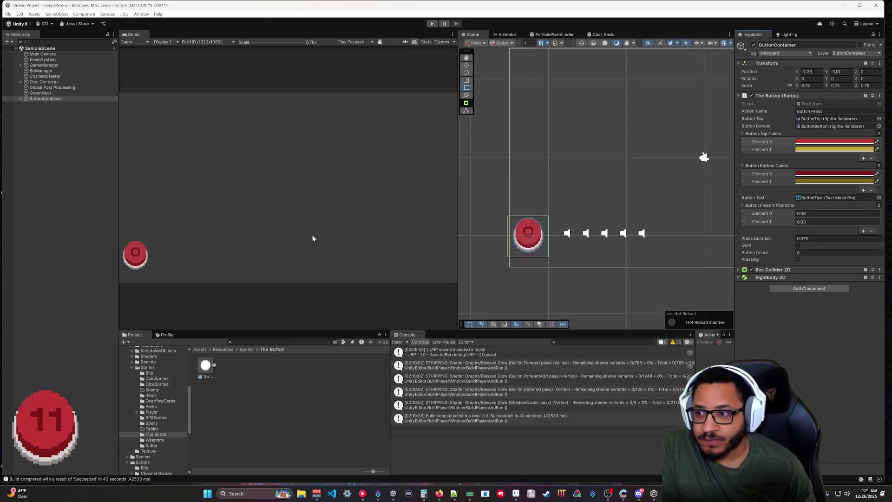
{"action": "scroll", "coordinate": [158, 270], "scroll_direction": "up", "scroll_amount": 2}
{"action": "scroll", "coordinate": [147, 254], "scroll_direction": "up", "scroll_amount": 2}
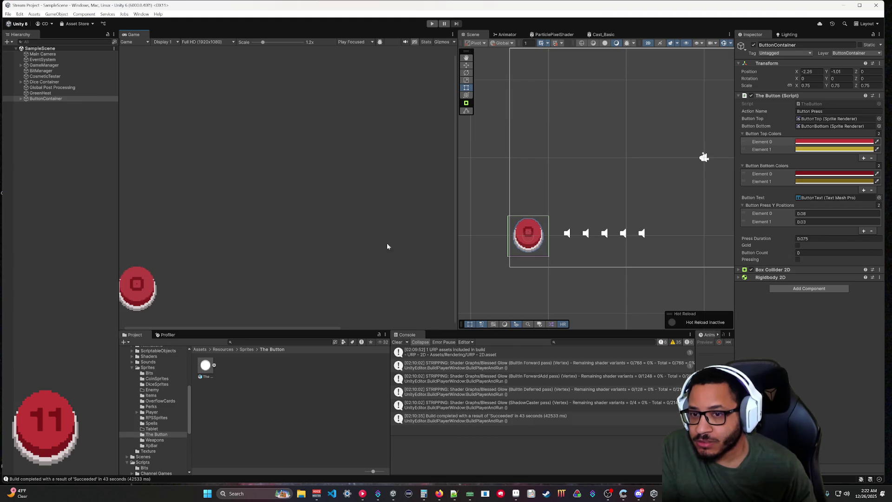
{"action": "scroll", "coordinate": [528, 235], "scroll_direction": "up", "scroll_amount": 3}
{"action": "double_click", "coordinate": [33, 98]}
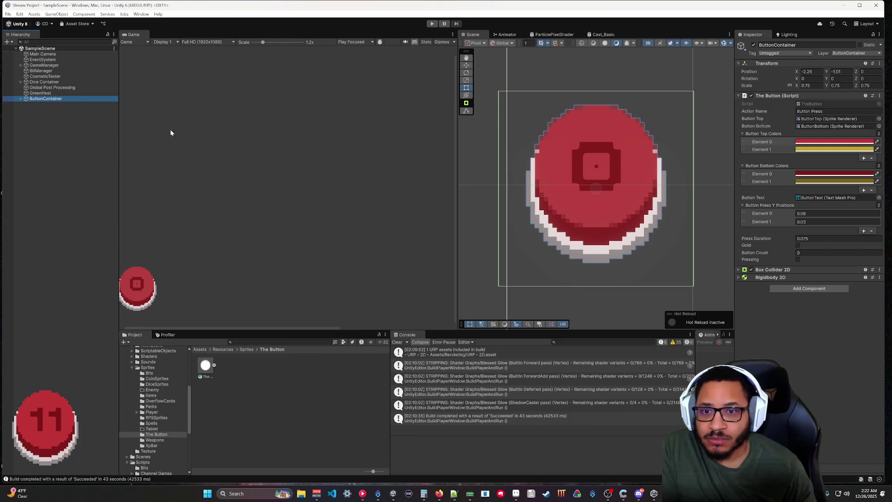
{"action": "left_click", "coordinate": [21, 99]}
{"action": "left_click", "coordinate": [43, 104]}
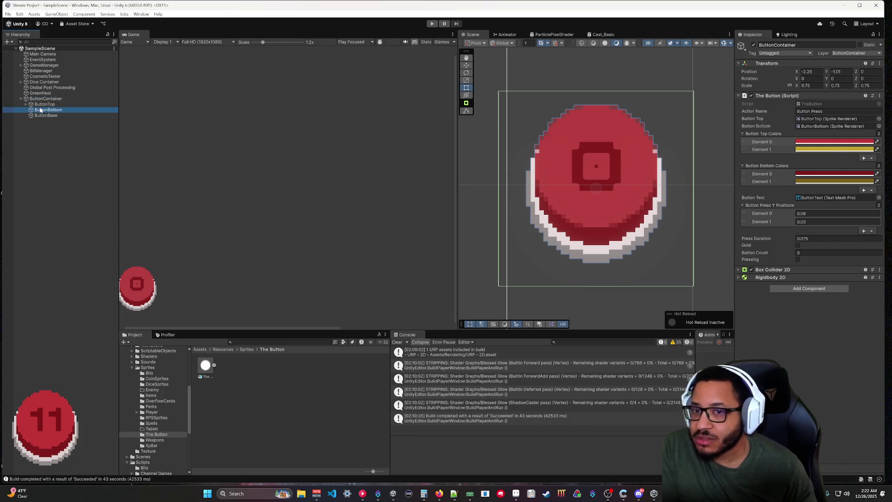
Step: Inspect the UI canvas and the ButtonBottom piece, then clear the selection
{"action": "left_click", "coordinate": [645, 283]}
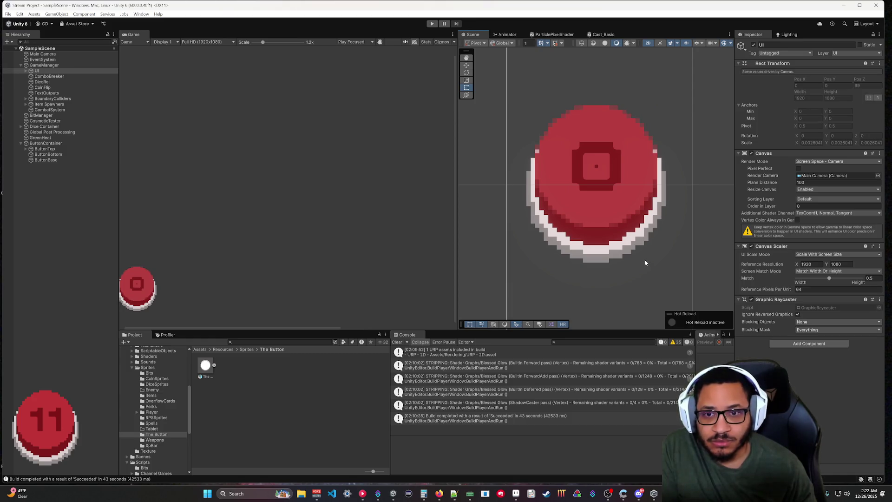
{"action": "scroll", "coordinate": [645, 261], "scroll_direction": "down", "scroll_amount": 5}
{"action": "scroll", "coordinate": [641, 258], "scroll_direction": "down", "scroll_amount": 1}
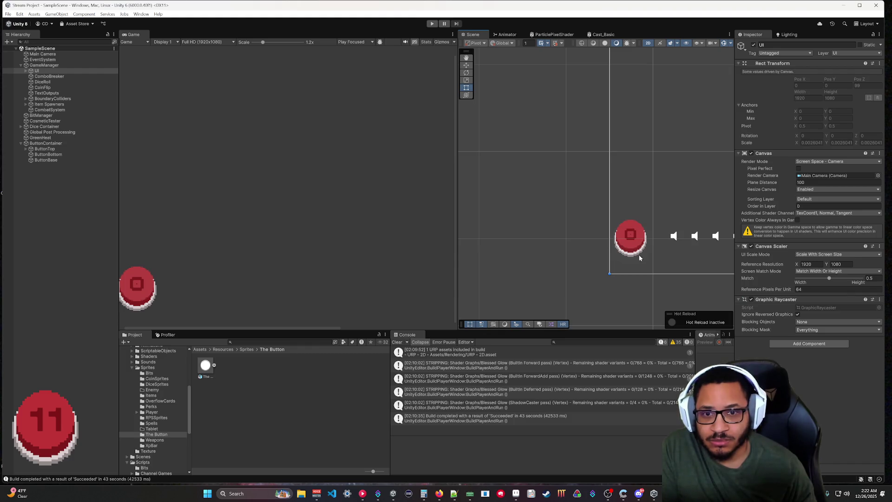
{"action": "left_click", "coordinate": [33, 158]}
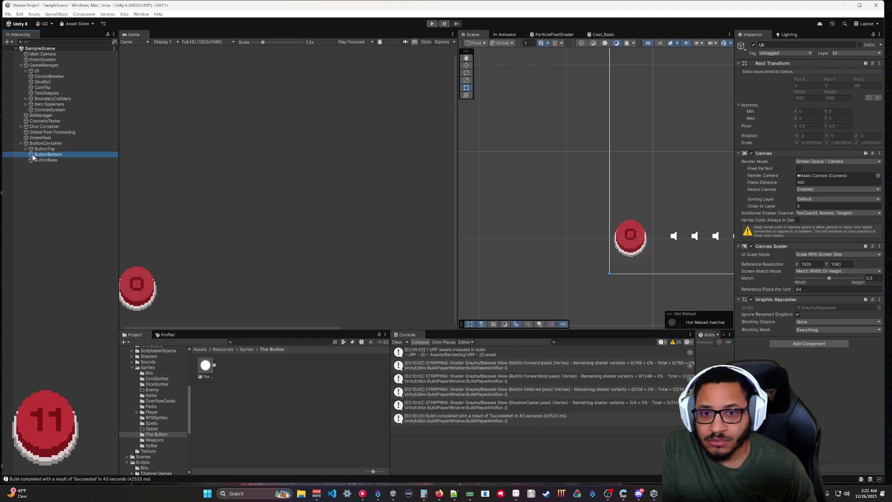
{"action": "left_click", "coordinate": [516, 243]}
{"action": "scroll", "coordinate": [683, 262], "scroll_direction": "down", "scroll_amount": 2}
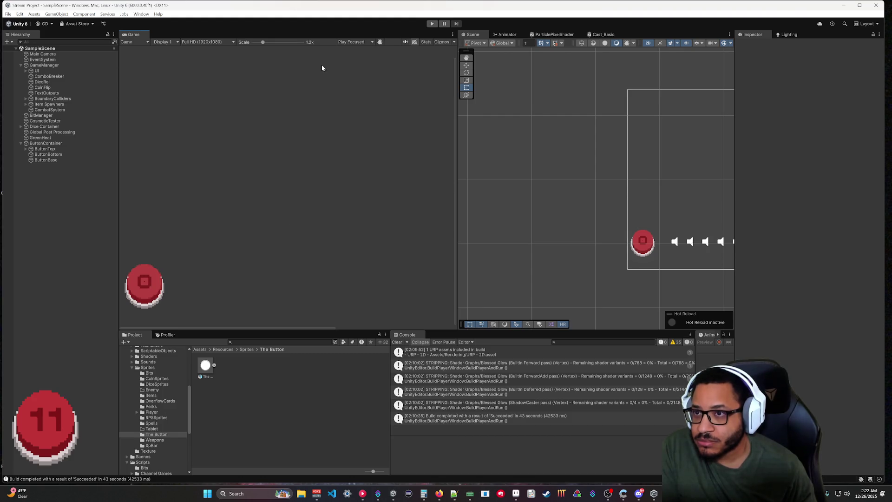
Step: Magnify the Game view to 2.5x and bring The Button.ase forward in Aseprite
{"action": "left_click_drag", "start_coordinate": [263, 45], "coordinate": [279, 48]}
{"action": "left_click_drag", "start_coordinate": [191, 328], "coordinate": [137, 328]}
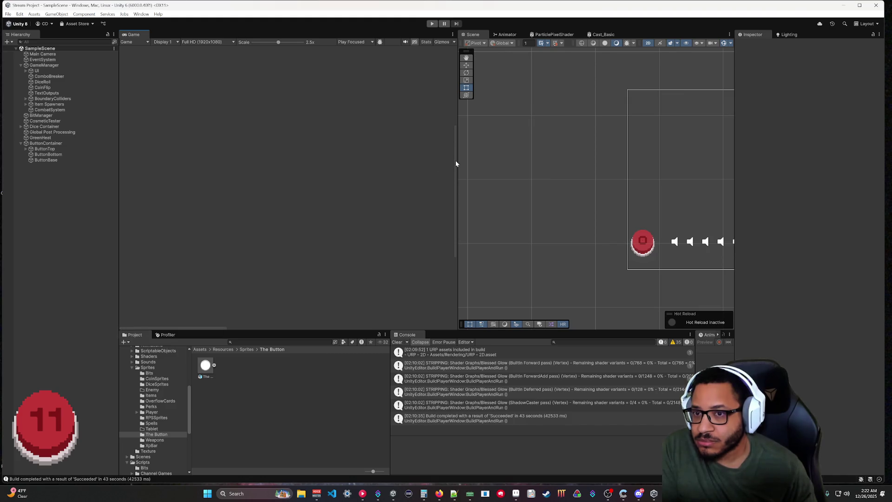
{"action": "left_click_drag", "start_coordinate": [456, 164], "coordinate": [456, 230]}
{"action": "scroll", "coordinate": [295, 215], "scroll_direction": "down", "scroll_amount": 3}
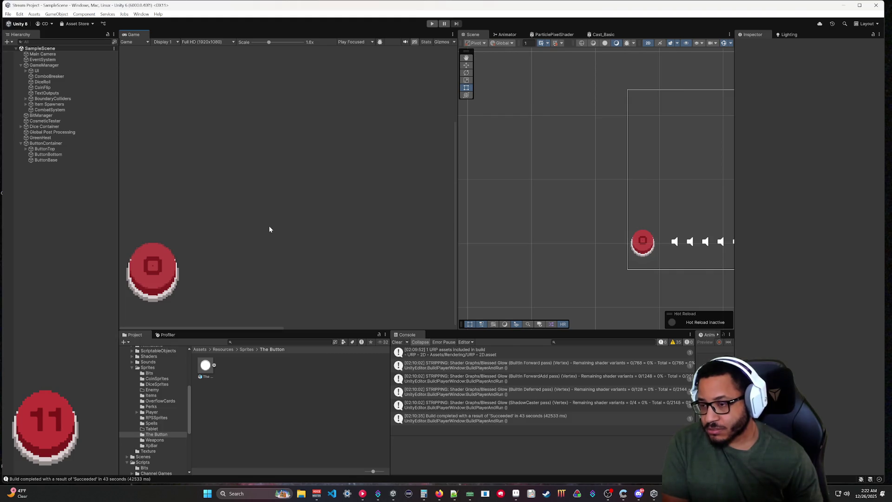
{"action": "left_click", "coordinate": [511, 494]}
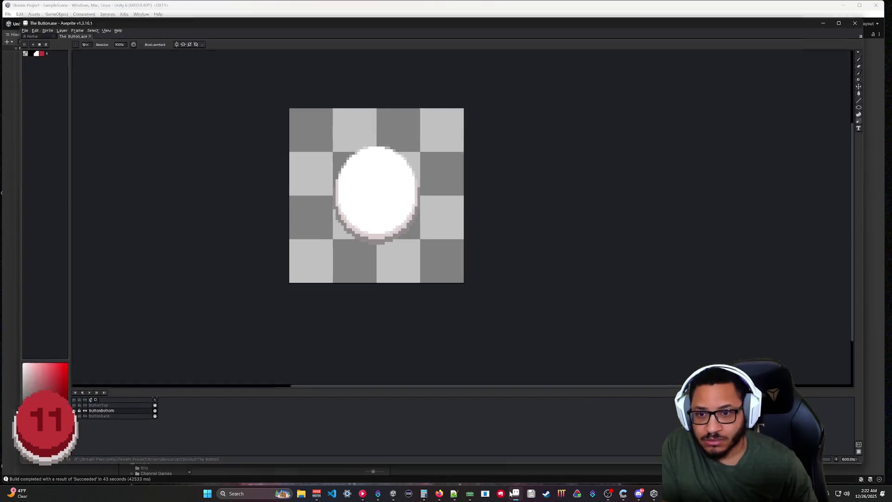
Step: Undo the white fill inside the ring and make ButtonBase the active layer
{"action": "scroll", "coordinate": [392, 179], "scroll_direction": "up", "scroll_amount": 5}
{"action": "scroll", "coordinate": [370, 203], "scroll_direction": "down", "scroll_amount": 4}
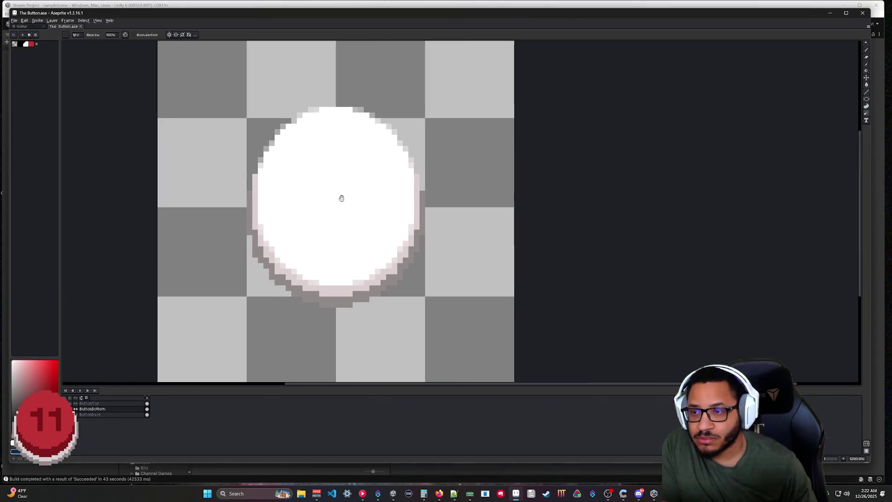
{"action": "left_click_drag", "start_coordinate": [341, 199], "coordinate": [391, 161]}
{"action": "key", "text": "ctrl+z"}
{"action": "scroll", "coordinate": [390, 236], "scroll_direction": "up", "scroll_amount": 1}
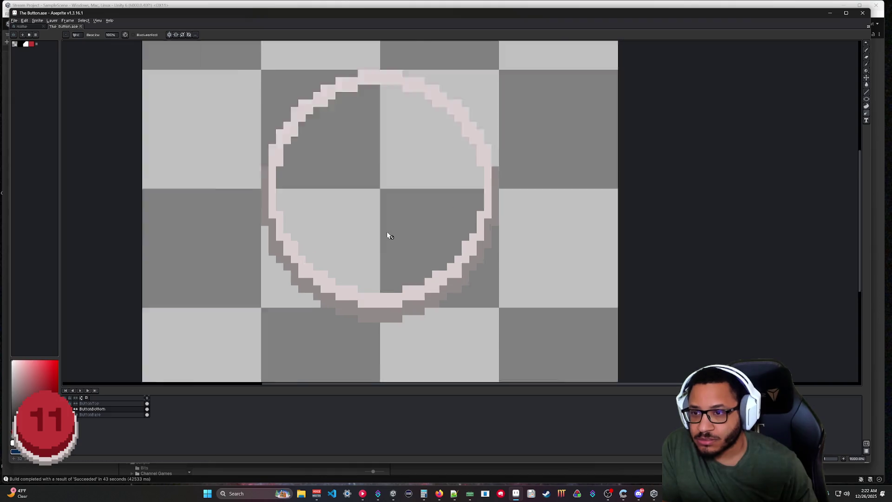
{"action": "scroll", "coordinate": [390, 236], "scroll_direction": "up", "scroll_amount": 1}
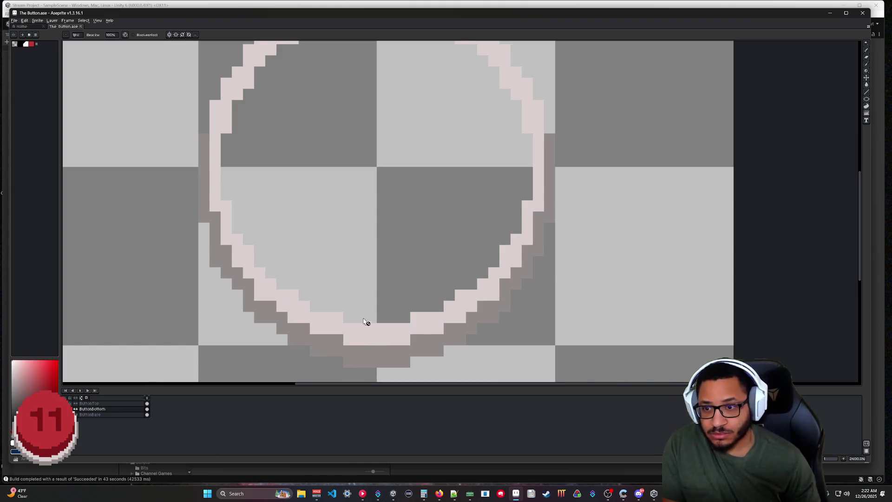
{"action": "left_click", "coordinate": [91, 414]}
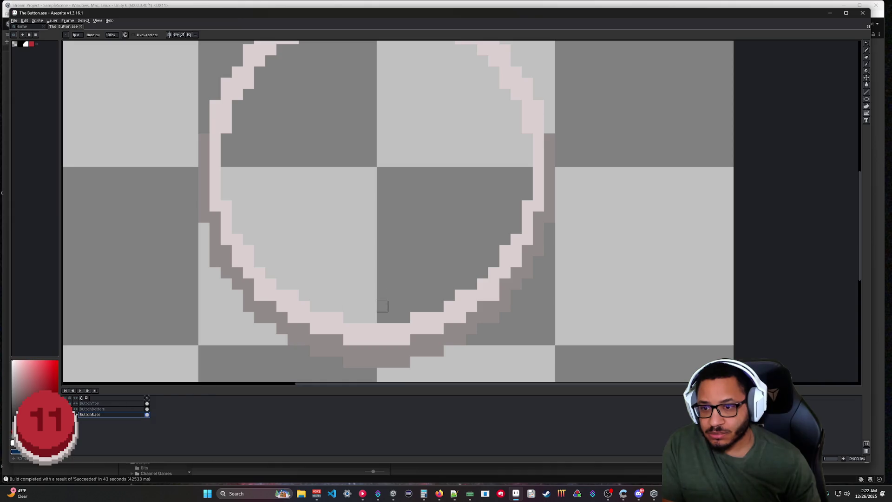
Step: Blur the ring's bottom and left inner edges
{"action": "left_click_drag", "start_coordinate": [349, 318], "coordinate": [406, 317]}
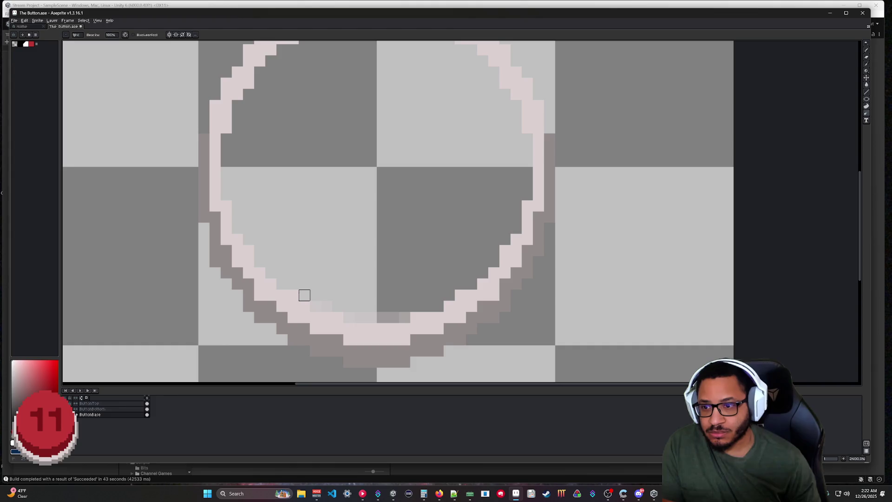
{"action": "left_click", "coordinate": [282, 284]}
{"action": "left_click", "coordinate": [260, 262]}
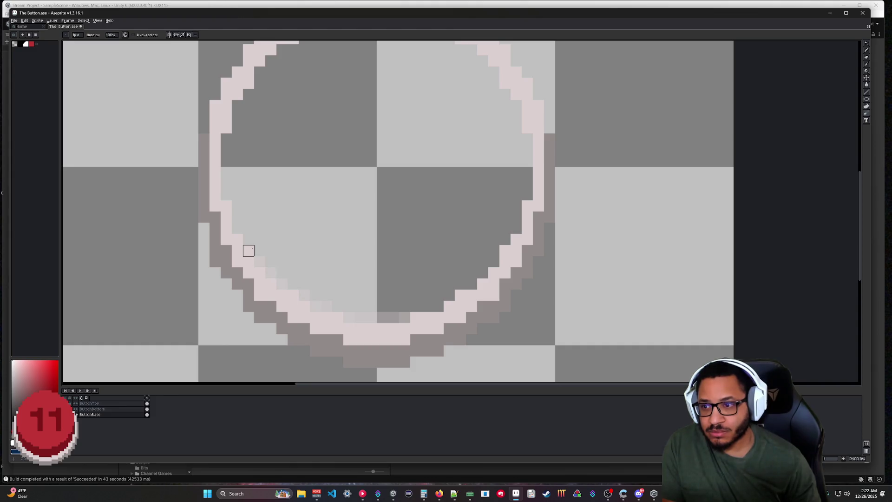
{"action": "left_click_drag", "start_coordinate": [227, 206], "coordinate": [226, 139]}
{"action": "scroll", "coordinate": [282, 150], "scroll_direction": "up", "scroll_amount": 4}
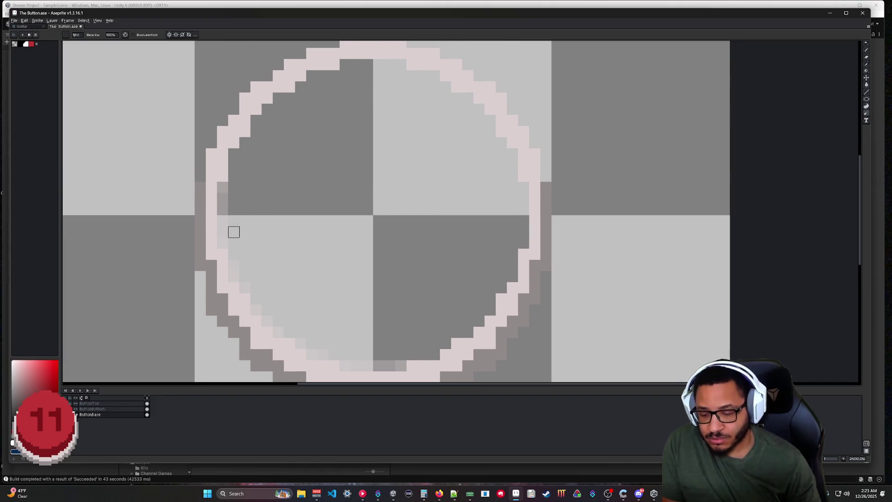
Step: Blur the remaining bottom, right and top inner edge pixels, undoing one bad stroke
{"action": "left_click", "coordinate": [223, 222]}
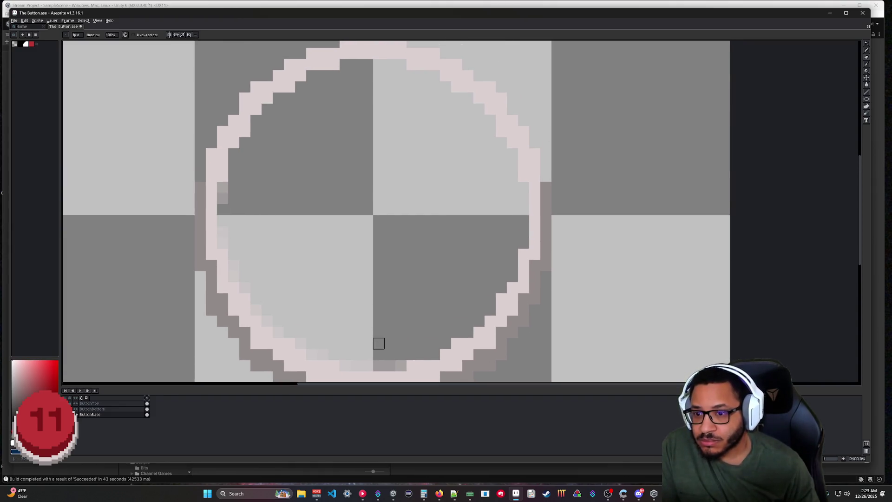
{"action": "left_click", "coordinate": [379, 366]}
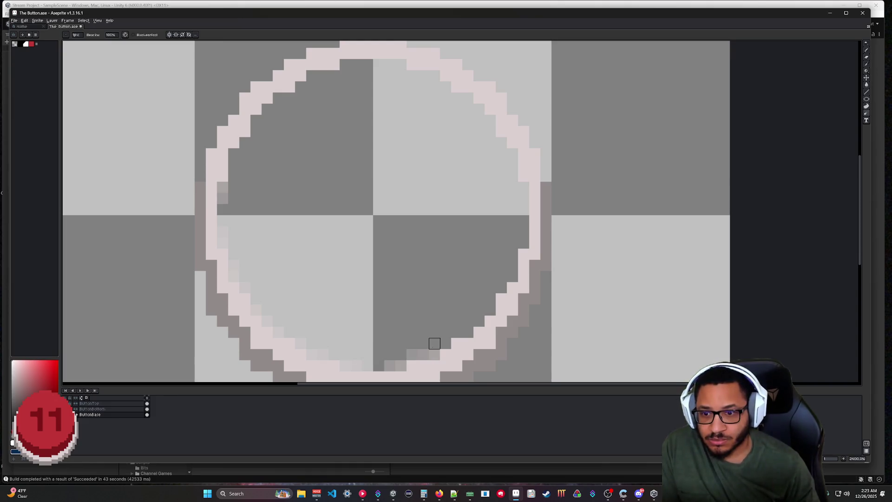
{"action": "key", "text": "ctrl+z"}
{"action": "left_click", "coordinate": [435, 354]}
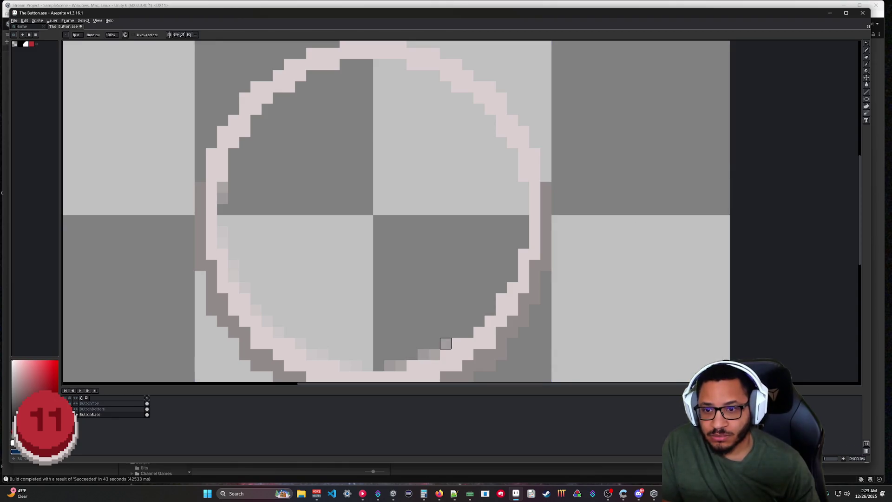
{"action": "mouse_move", "coordinate": [468, 333]}
{"action": "left_mouse_down"}
{"action": "mouse_move", "coordinate": [491, 310]}
{"action": "mouse_move", "coordinate": [523, 232]}
{"action": "left_mouse_up"}
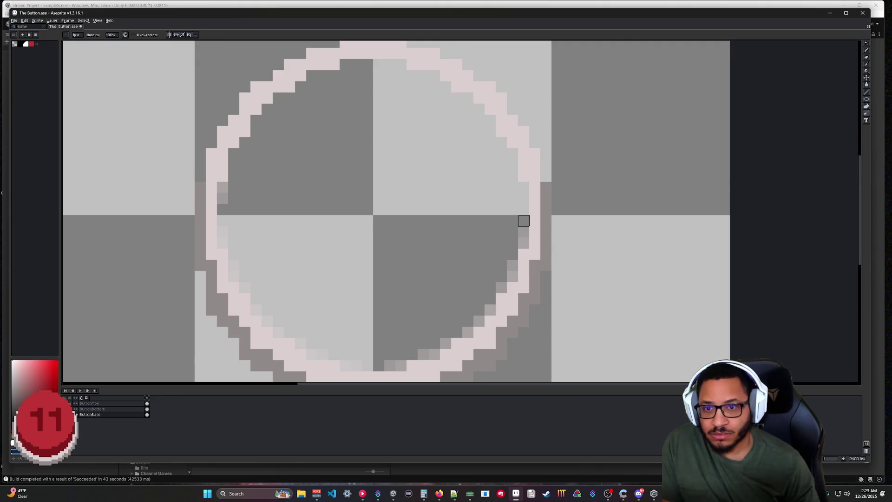
{"action": "left_click_drag", "start_coordinate": [523, 187], "coordinate": [522, 197]}
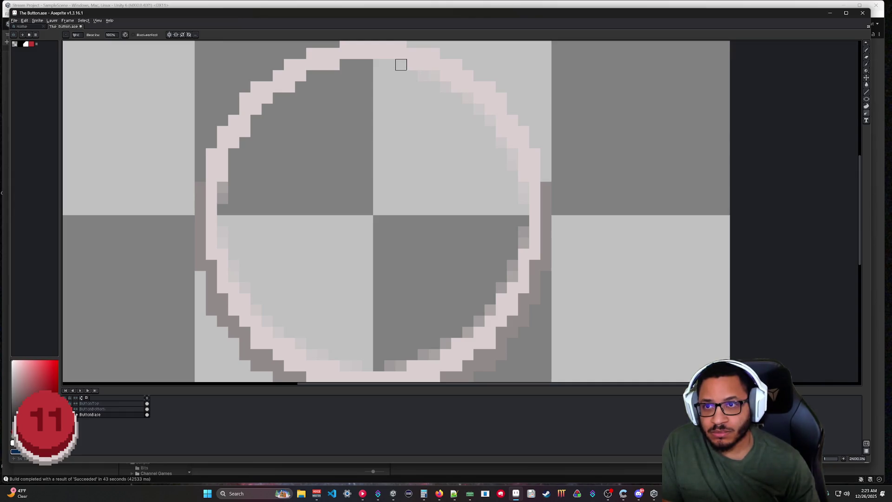
{"action": "mouse_move", "coordinate": [357, 65]}
{"action": "left_mouse_down"}
{"action": "mouse_move", "coordinate": [312, 76]}
{"action": "mouse_move", "coordinate": [279, 98]}
{"action": "mouse_move", "coordinate": [256, 120]}
{"action": "mouse_move", "coordinate": [234, 177]}
{"action": "left_mouse_up"}
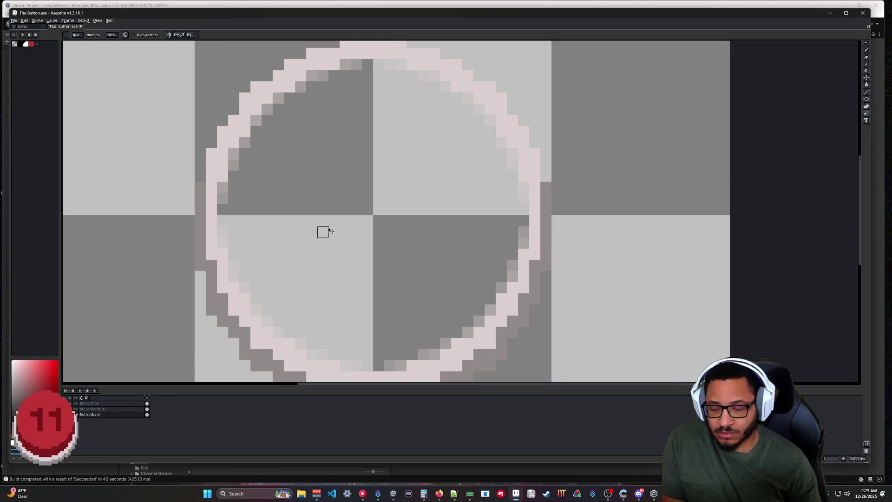
Step: Check the white fill in Unity, then hide it and select the ButtonBase layer
{"action": "left_click", "coordinate": [70, 404]}
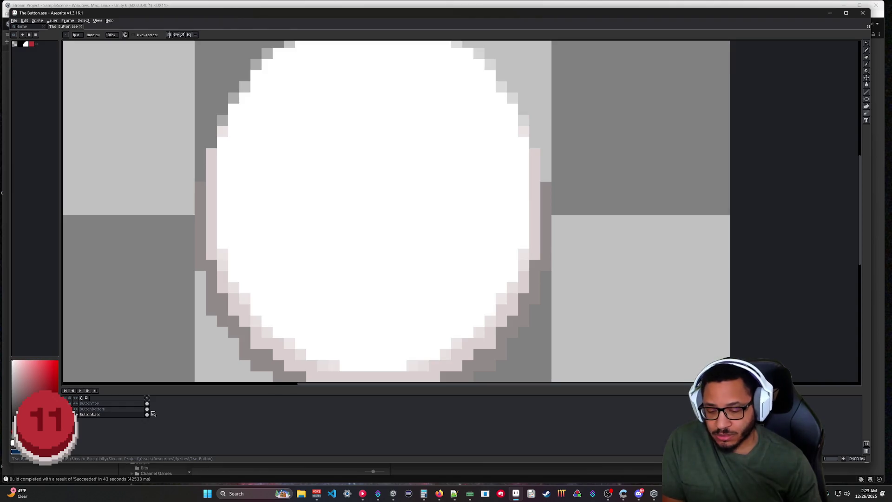
{"action": "left_click", "coordinate": [654, 494]}
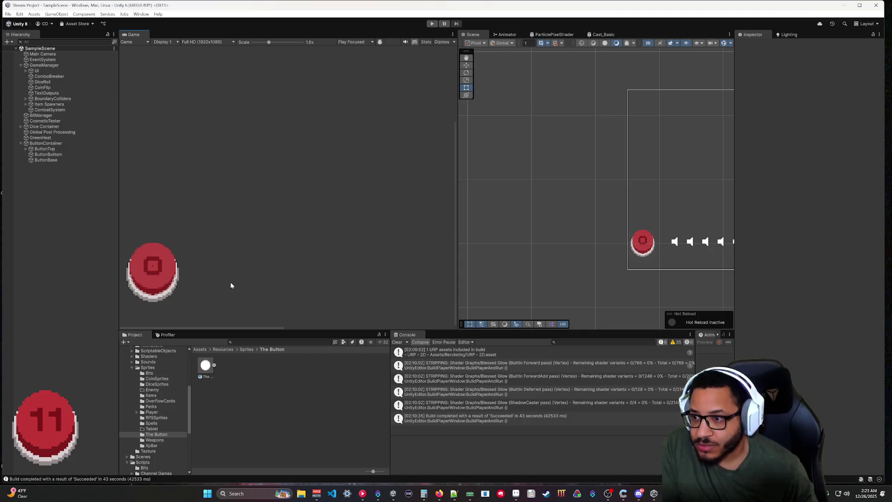
{"action": "left_click", "coordinate": [516, 494]}
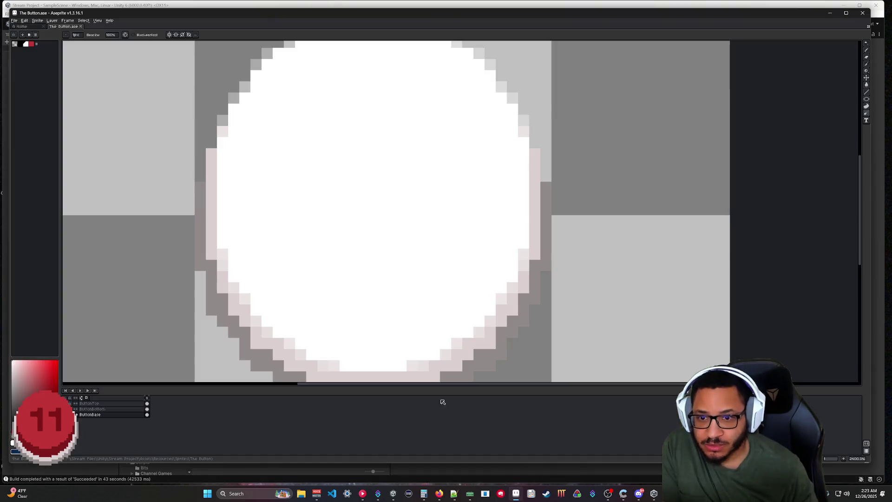
{"action": "left_click_drag", "start_coordinate": [367, 309], "coordinate": [420, 276]}
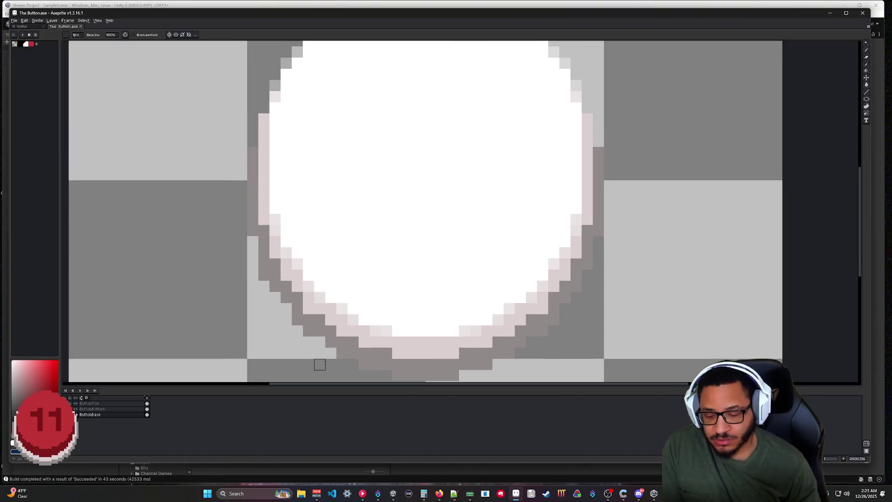
{"action": "left_click", "coordinate": [99, 415]}
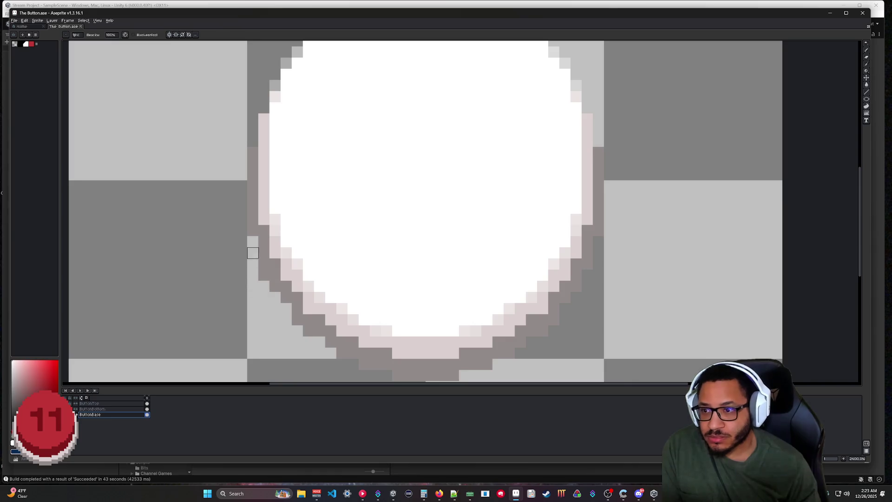
{"action": "key", "text": "Delete"}
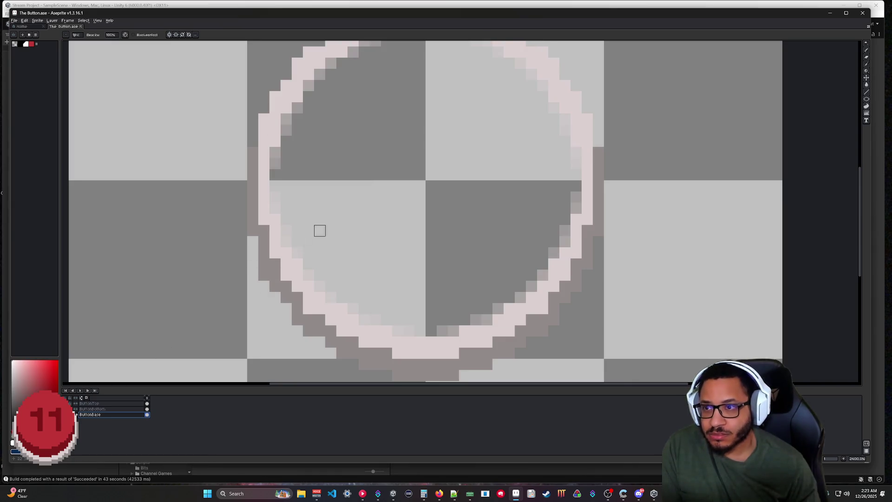
{"action": "left_click_drag", "start_coordinate": [320, 231], "coordinate": [268, 306]}
{"action": "key", "text": "Escape"}
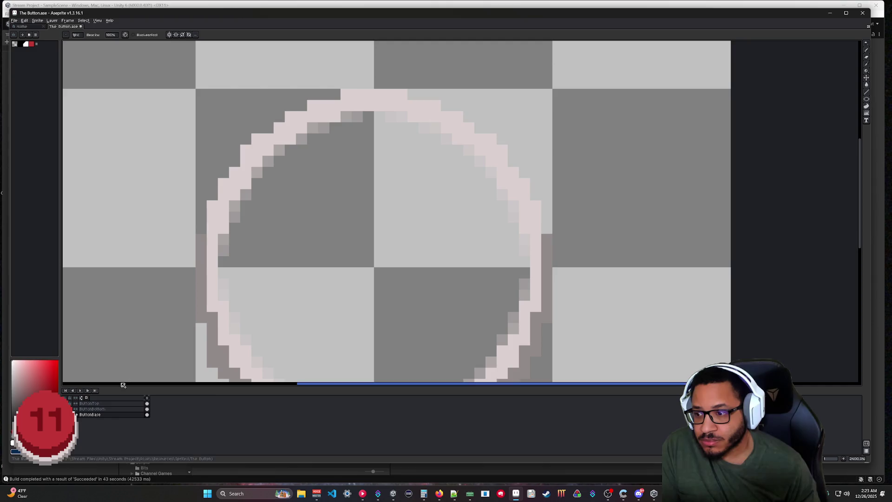
Step: Add light anti-aliasing pixels along the ring's upper-left and top-left outline
{"action": "left_click", "coordinate": [212, 194]}
{"action": "left_click", "coordinate": [234, 162]}
{"action": "left_click", "coordinate": [246, 139]}
{"action": "left_click", "coordinate": [268, 128]}
{"action": "left_click", "coordinate": [280, 117]}
{"action": "left_click", "coordinate": [302, 106]}
{"action": "left_click", "coordinate": [324, 94]}
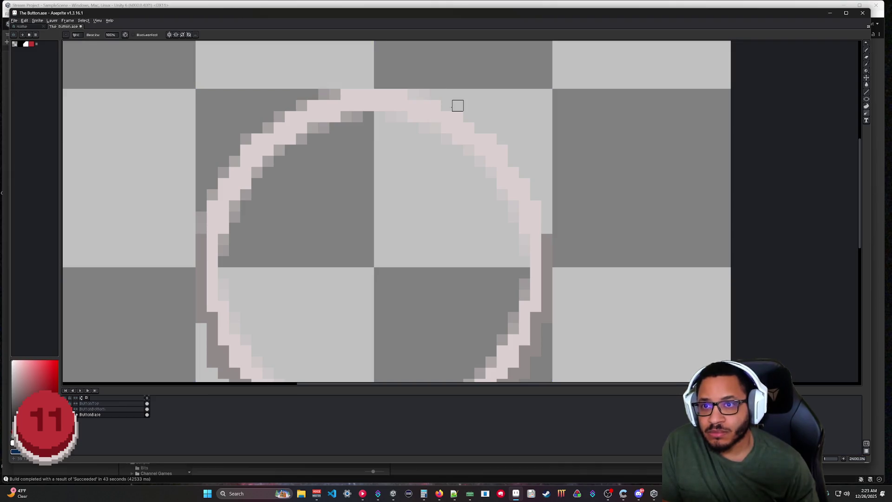
Step: Smooth the ring's upper-right and right edges and paint grey shadow pixels along the bottom and lower-left
{"action": "left_click", "coordinate": [469, 116]}
{"action": "left_click", "coordinate": [480, 128]}
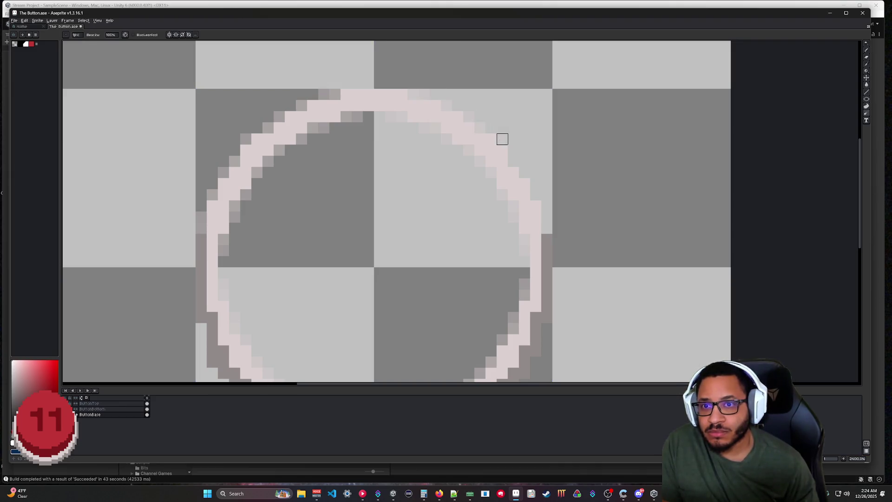
{"action": "left_click", "coordinate": [536, 194]}
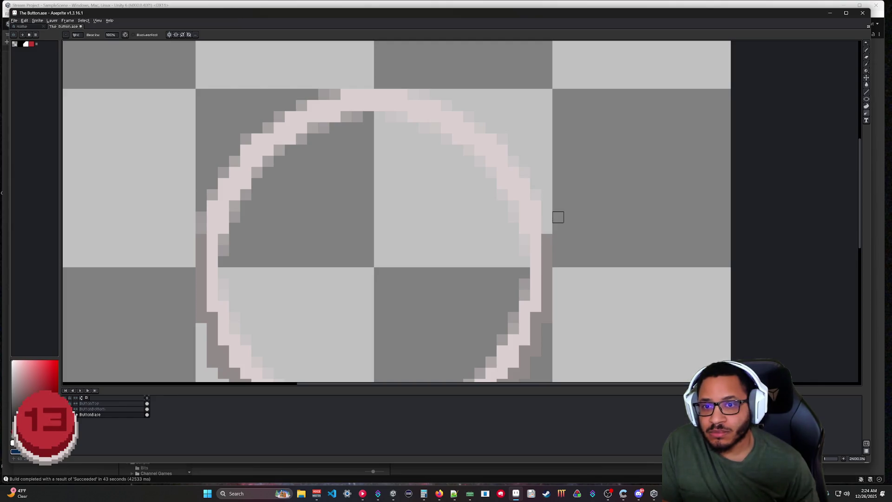
{"action": "scroll", "coordinate": [559, 228], "scroll_direction": "down", "scroll_amount": 3}
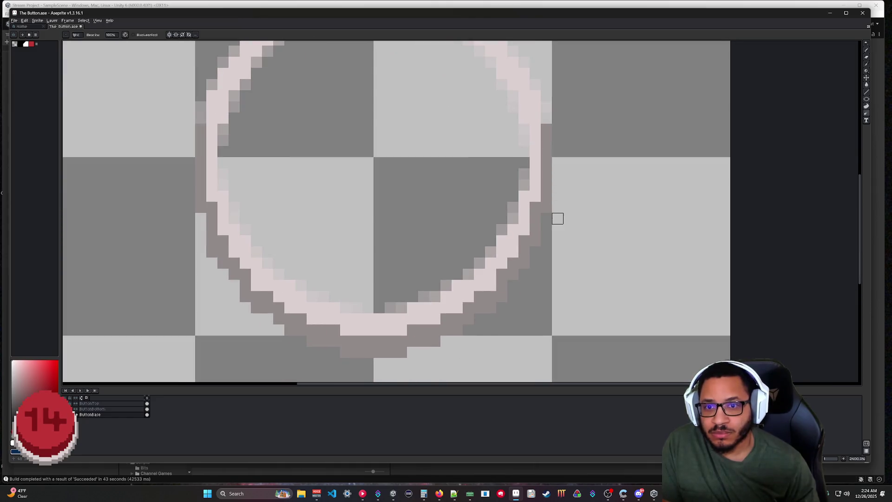
{"action": "left_click", "coordinate": [534, 259]}
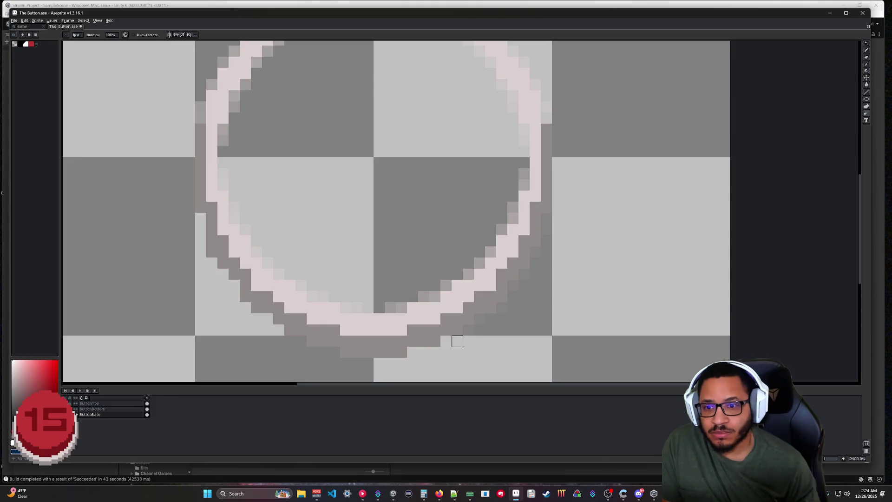
{"action": "left_click_drag", "start_coordinate": [413, 353], "coordinate": [334, 352]}
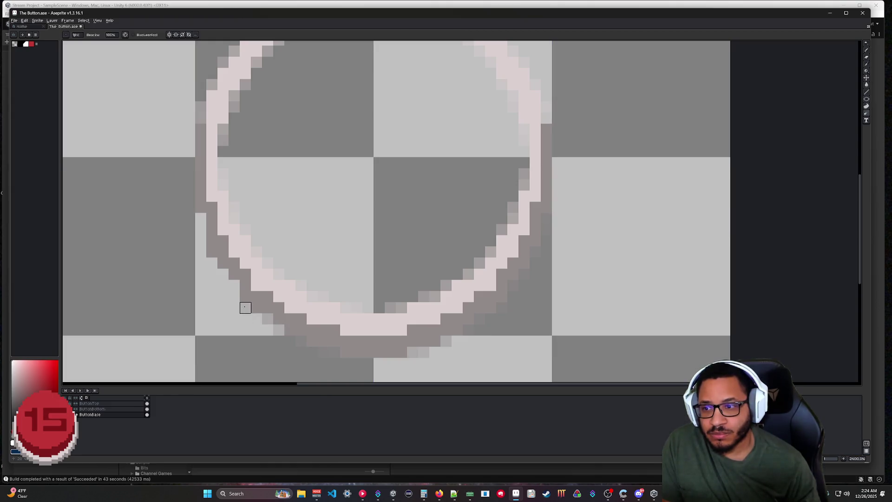
{"action": "mouse_move", "coordinate": [235, 286]}
{"action": "left_mouse_down"}
{"action": "mouse_move", "coordinate": [212, 274]}
{"action": "mouse_move", "coordinate": [201, 230]}
{"action": "left_mouse_up"}
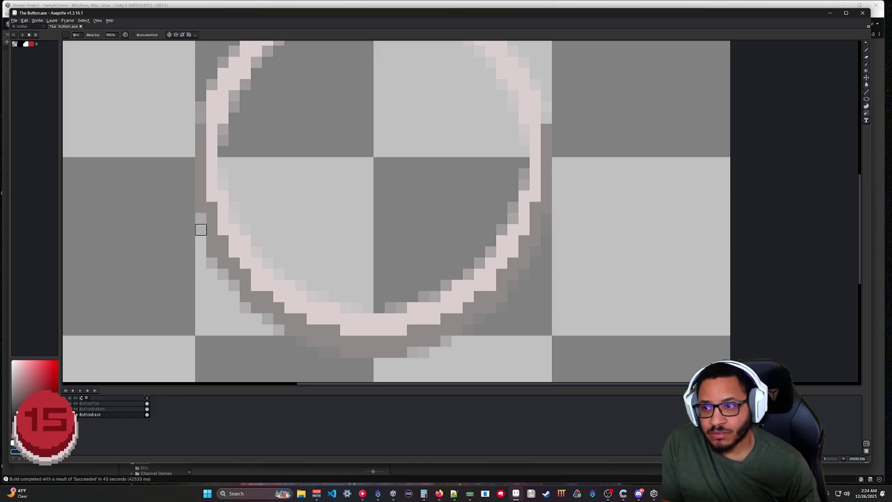
Step: Save The Button.ase and return to the Unity project
{"action": "key", "text": "ctrl+s"}
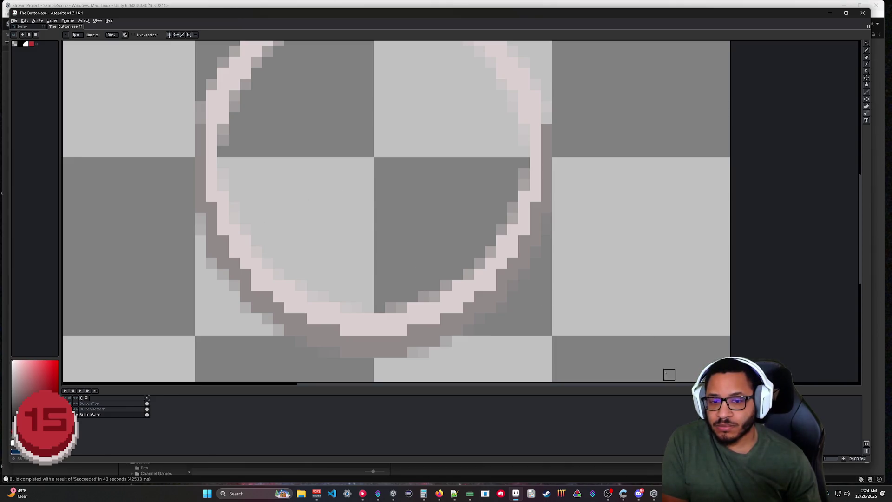
{"action": "key", "text": "alt+Tab"}
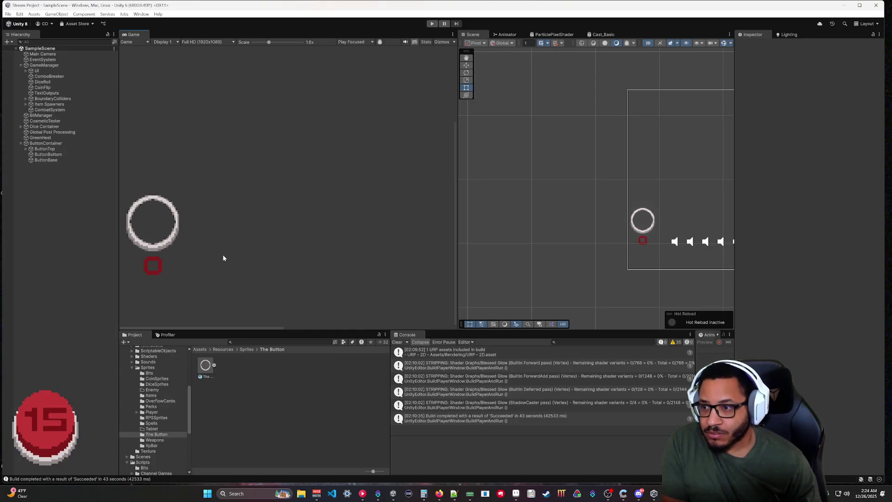
{"action": "left_click", "coordinate": [517, 495]}
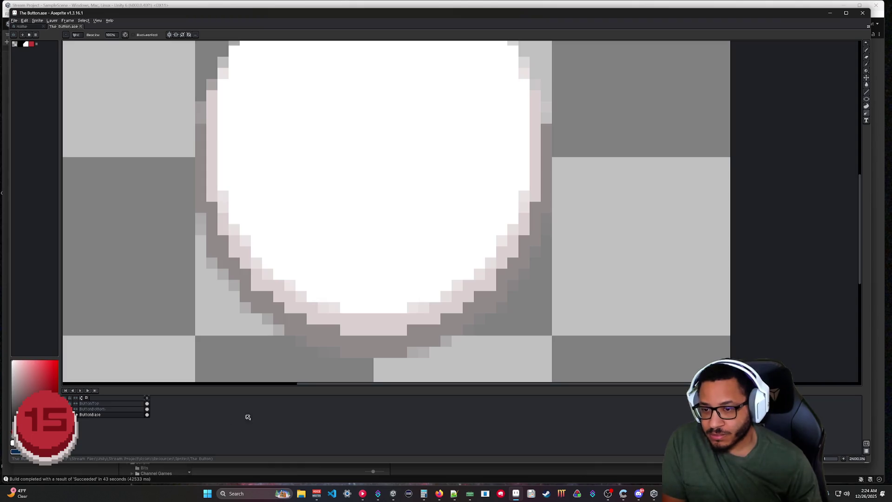
{"action": "left_click", "coordinate": [655, 494]}
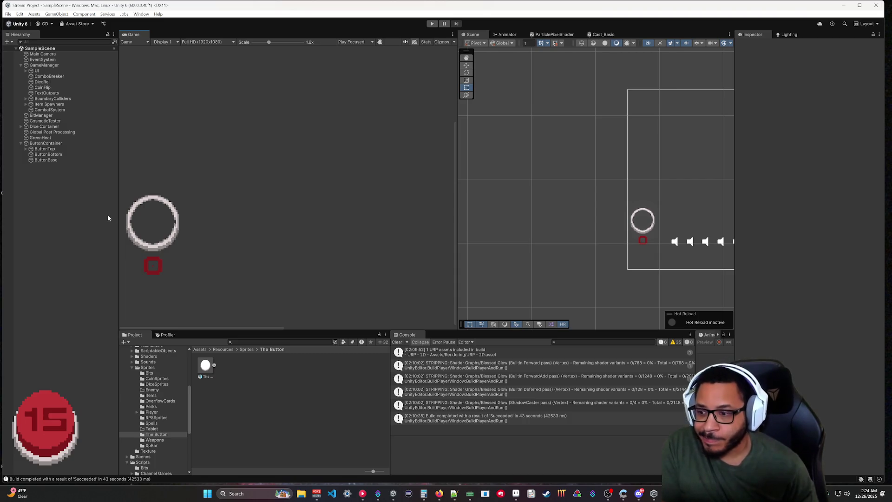
Step: Assign the ButtonTop sprite to the ButtonTop object's Sprite Renderer
{"action": "left_click", "coordinate": [45, 149]}
{"action": "left_click", "coordinate": [47, 144]}
{"action": "left_click", "coordinate": [45, 149]}
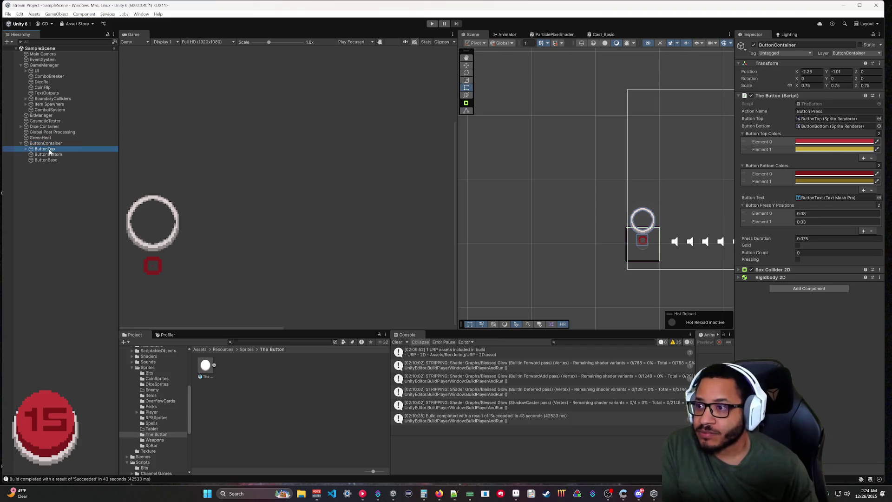
{"action": "left_click", "coordinate": [880, 104]}
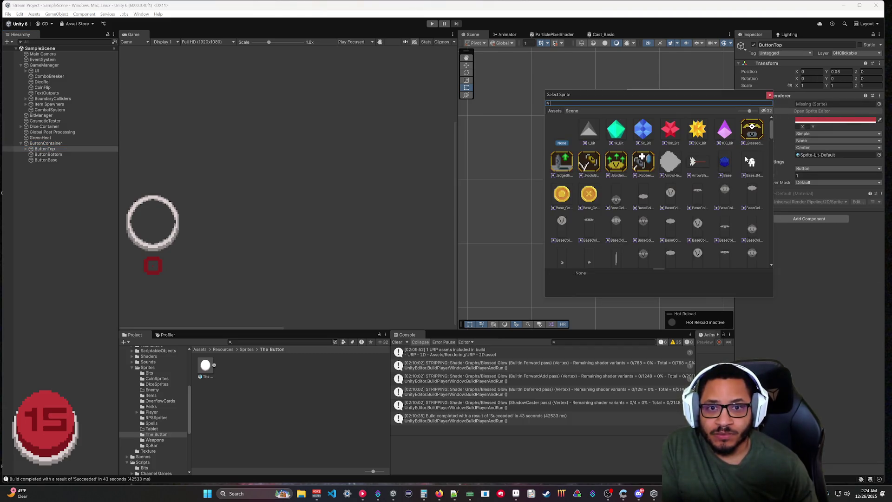
{"action": "scroll", "coordinate": [674, 179], "scroll_direction": "down", "scroll_amount": 5}
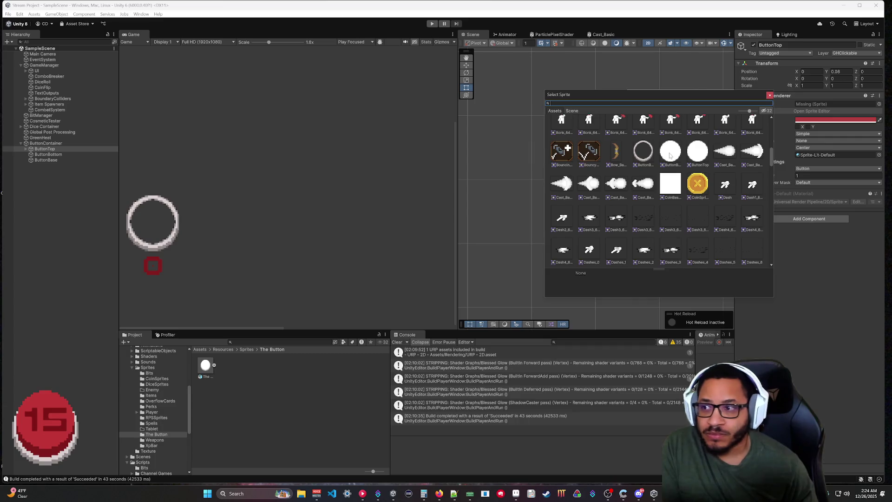
{"action": "left_click", "coordinate": [697, 152]}
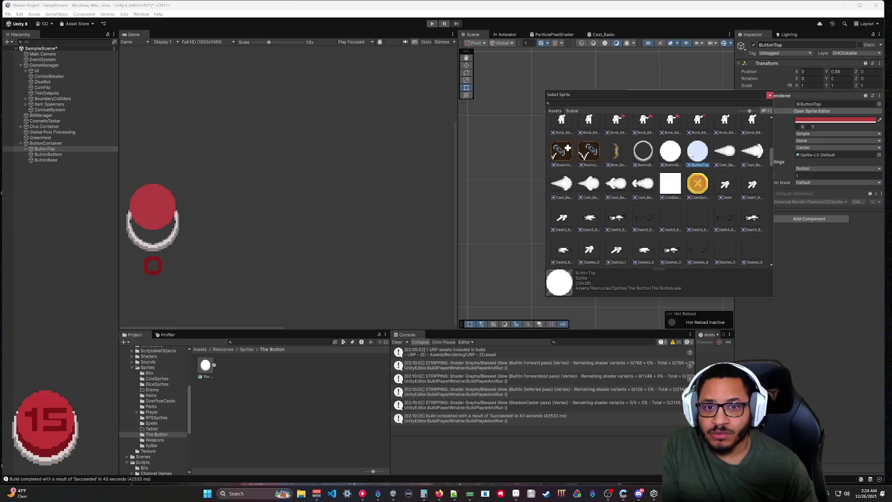
Step: Assign the ButtonBottom sprite to the ButtonBottom object and close the sprite list
{"action": "left_click", "coordinate": [82, 155]}
{"action": "left_click", "coordinate": [871, 107]}
{"action": "left_click", "coordinate": [878, 105]}
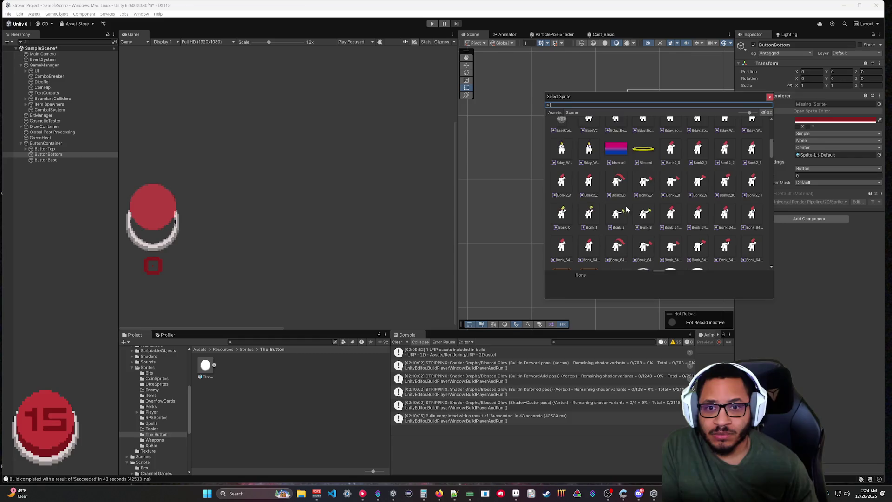
{"action": "left_click", "coordinate": [673, 136]}
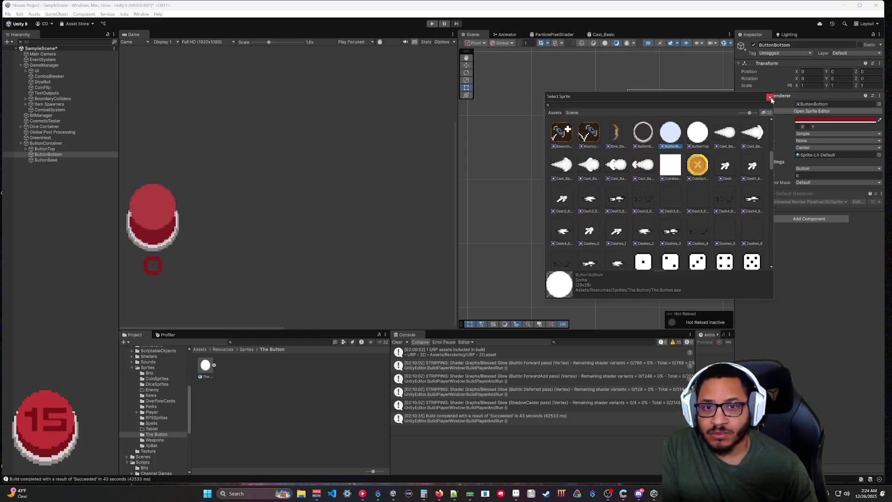
{"action": "left_click", "coordinate": [771, 98]}
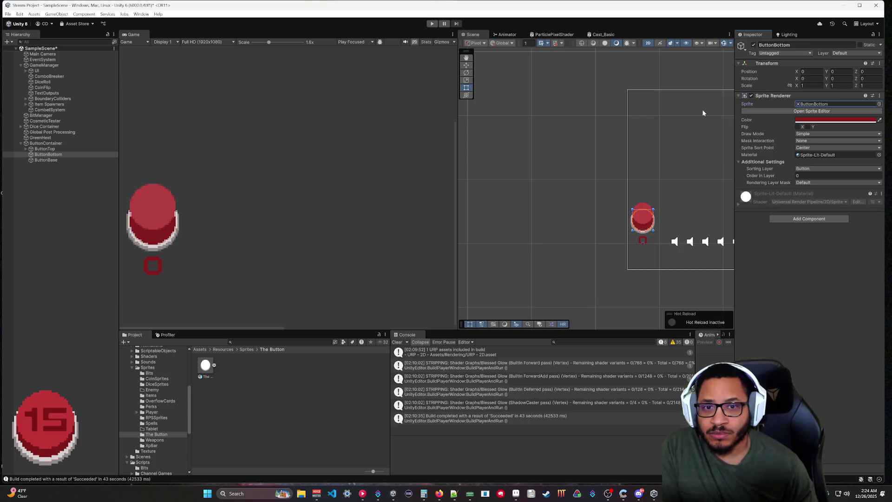
{"action": "left_click", "coordinate": [814, 111]}
Step: Set Center pivots on the ButtonTop, ButtonBottom and ButtonBase slices, apply, and close the Sprite Editor
{"action": "left_click", "coordinate": [415, 197]}
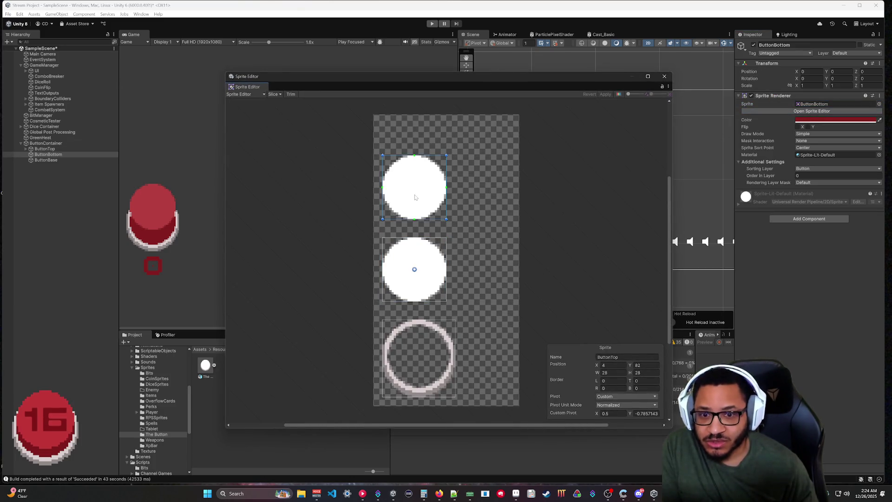
{"action": "left_click", "coordinate": [611, 397]}
{"action": "left_click", "coordinate": [618, 402]}
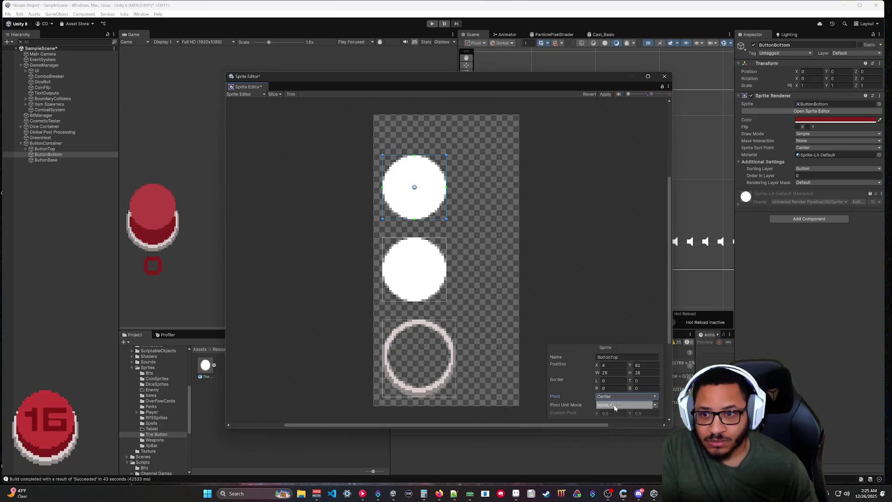
{"action": "left_click", "coordinate": [446, 299]}
{"action": "left_click", "coordinate": [616, 396]}
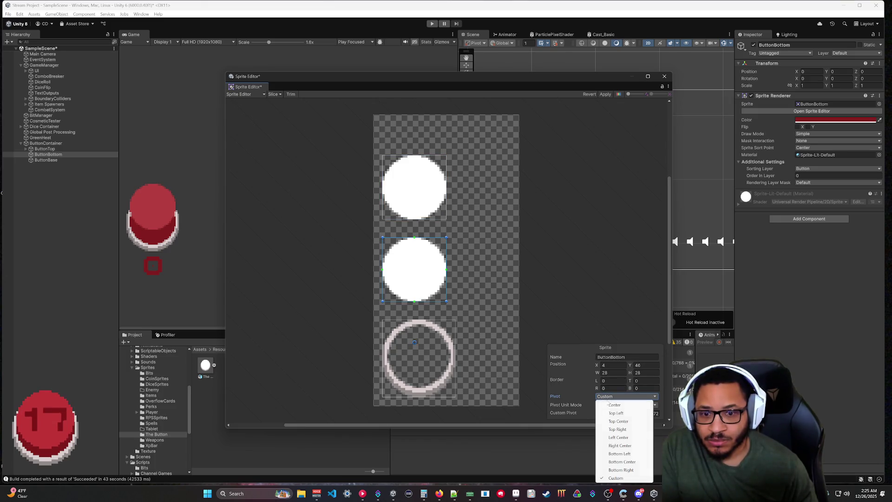
{"action": "left_click", "coordinate": [616, 406]}
{"action": "left_click", "coordinate": [426, 363]}
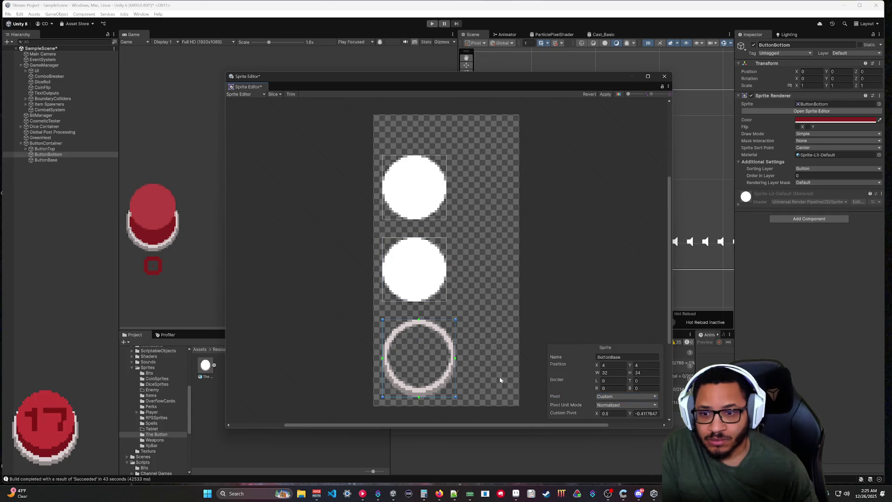
{"action": "left_click", "coordinate": [614, 398]}
{"action": "left_click", "coordinate": [618, 408]}
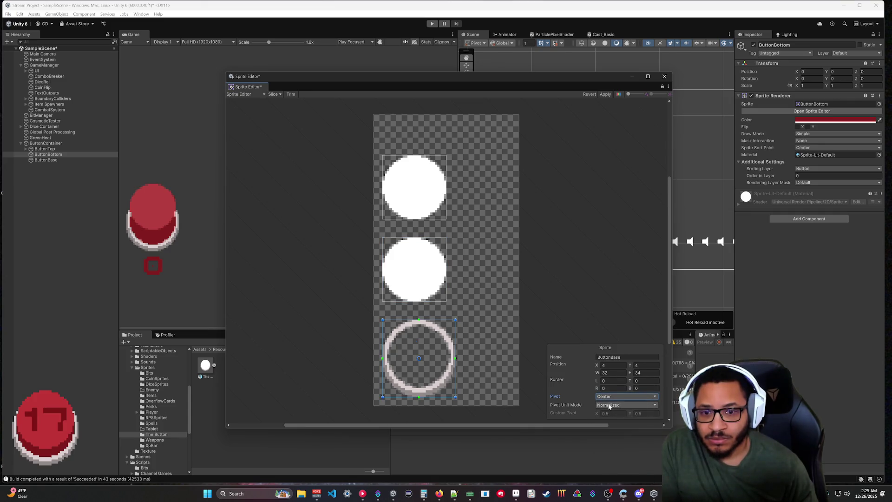
{"action": "left_click", "coordinate": [605, 95]}
{"action": "left_click", "coordinate": [664, 76]}
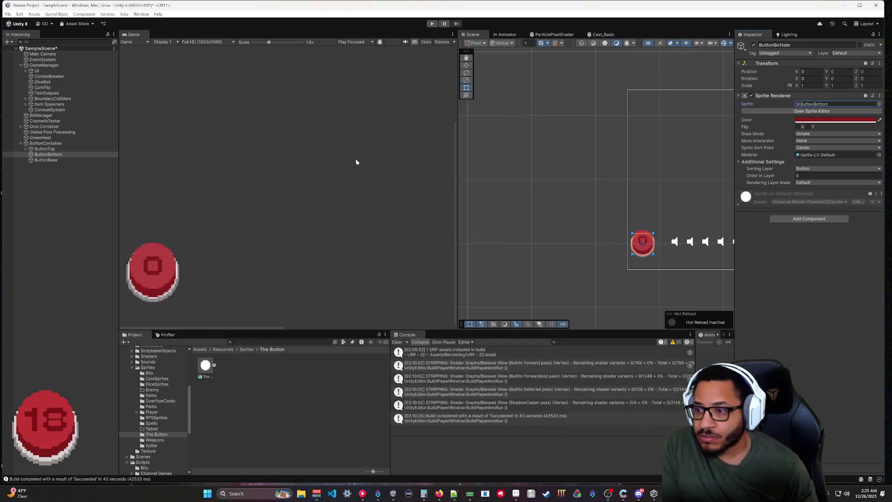
Step: Select and frame ButtonText in the scene, pan the button higher, then bring The Button.ase forward
{"action": "scroll", "coordinate": [167, 293], "scroll_direction": "up", "scroll_amount": 2}
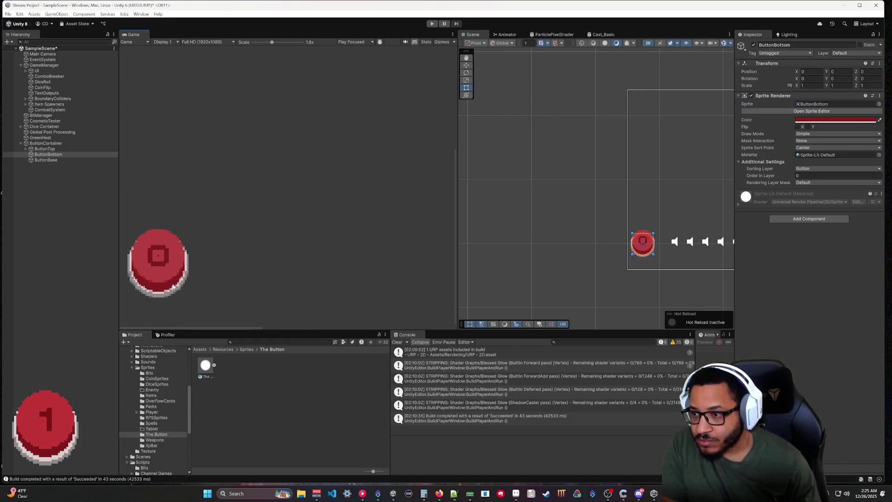
{"action": "scroll", "coordinate": [172, 295], "scroll_direction": "up", "scroll_amount": 3}
{"action": "scroll", "coordinate": [168, 300], "scroll_direction": "up", "scroll_amount": 3}
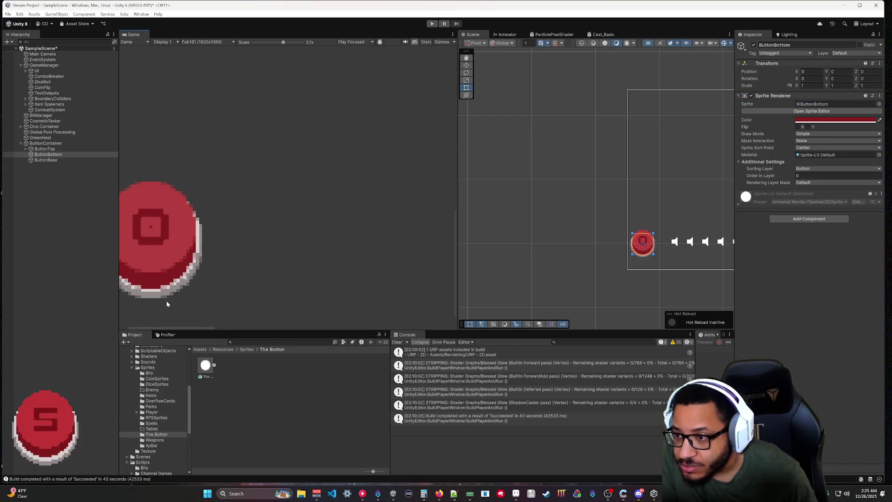
{"action": "scroll", "coordinate": [278, 267], "scroll_direction": "down", "scroll_amount": 1}
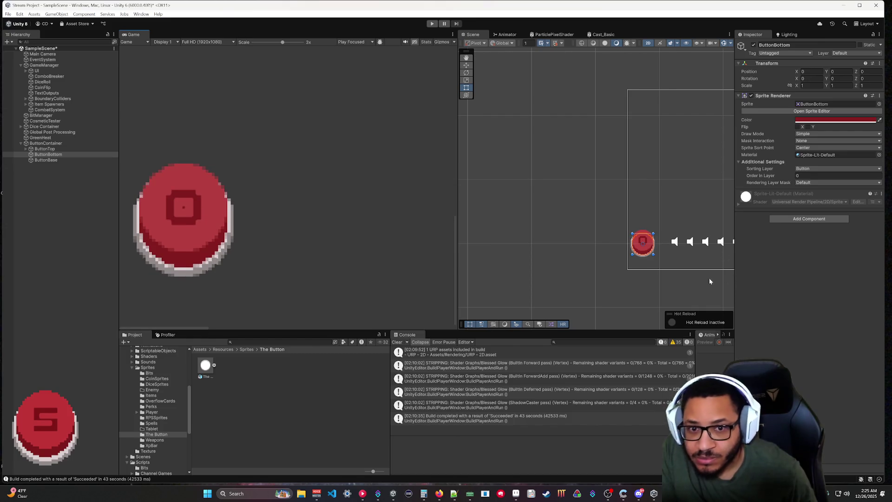
{"action": "scroll", "coordinate": [636, 261], "scroll_direction": "up", "scroll_amount": 1}
{"action": "left_click", "coordinate": [637, 260]}
{"action": "left_click", "coordinate": [646, 248]}
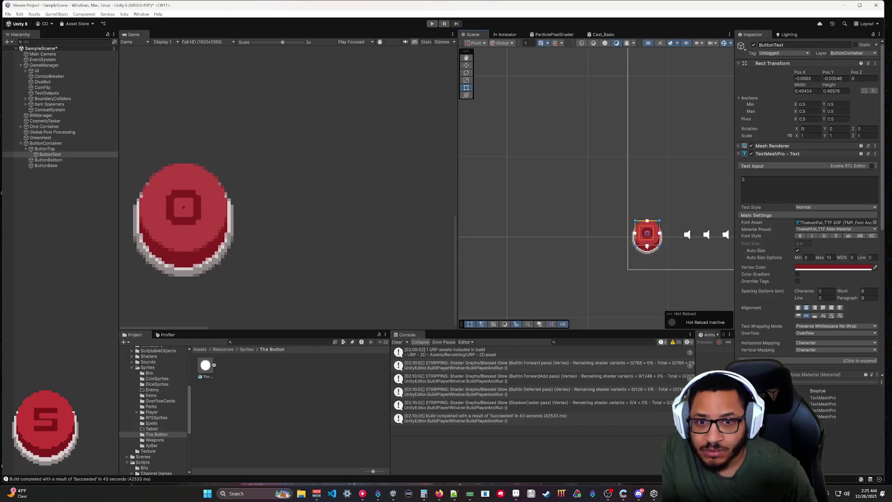
{"action": "double_click", "coordinate": [51, 155]}
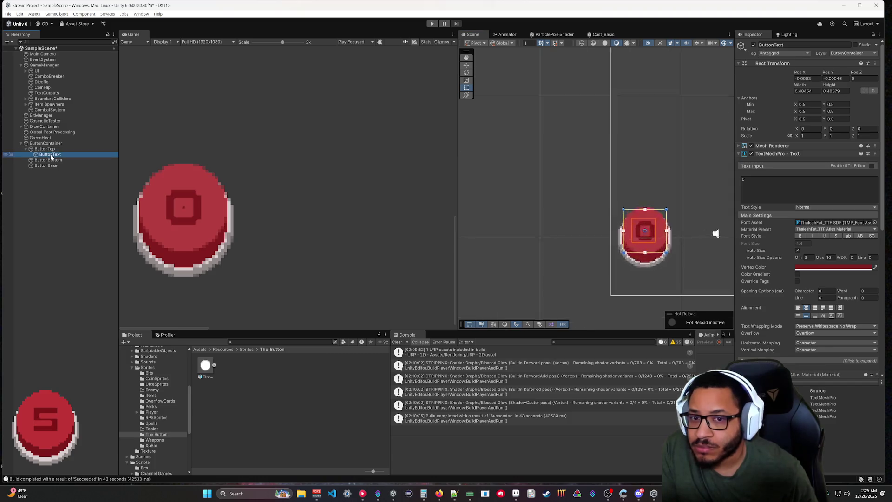
{"action": "scroll", "coordinate": [533, 248], "scroll_direction": "down", "scroll_amount": 3}
{"action": "mouse_move", "coordinate": [602, 238]}
{"action": "left_mouse_down"}
{"action": "mouse_move", "coordinate": [565, 122]}
{"action": "mouse_move", "coordinate": [612, 135]}
{"action": "left_mouse_up"}
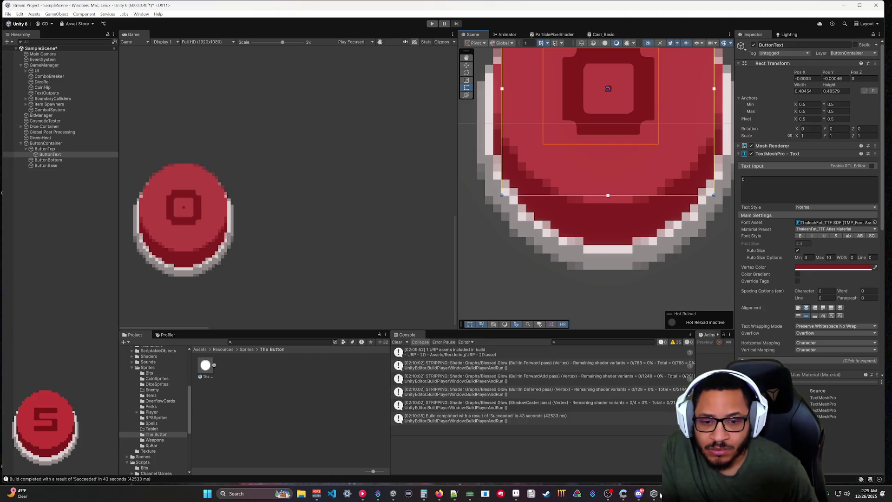
{"action": "left_click", "coordinate": [516, 494]}
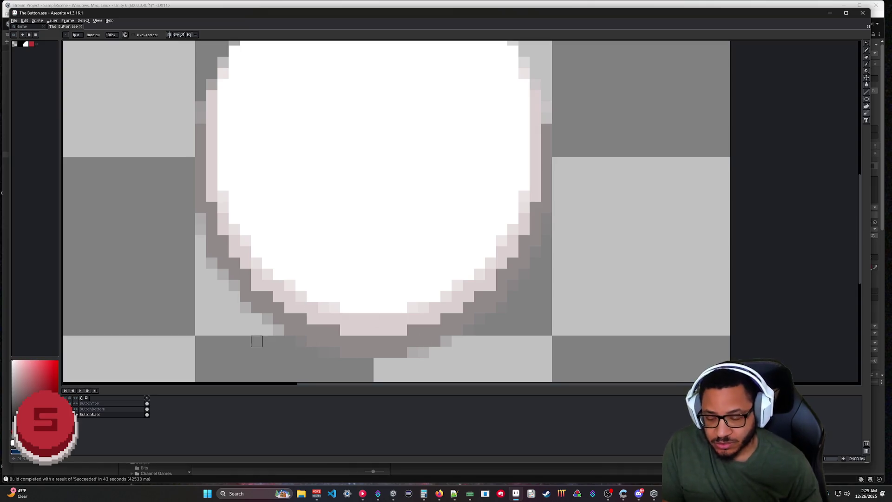
Step: Repaint one pixel on the base's lower outline and switch back to Unity
{"action": "left_click", "coordinate": [246, 306]}
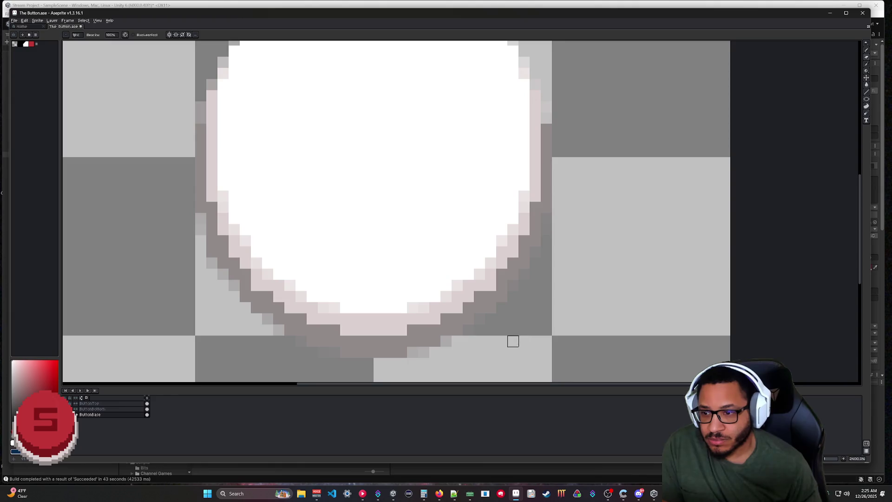
{"action": "left_click", "coordinate": [653, 493]}
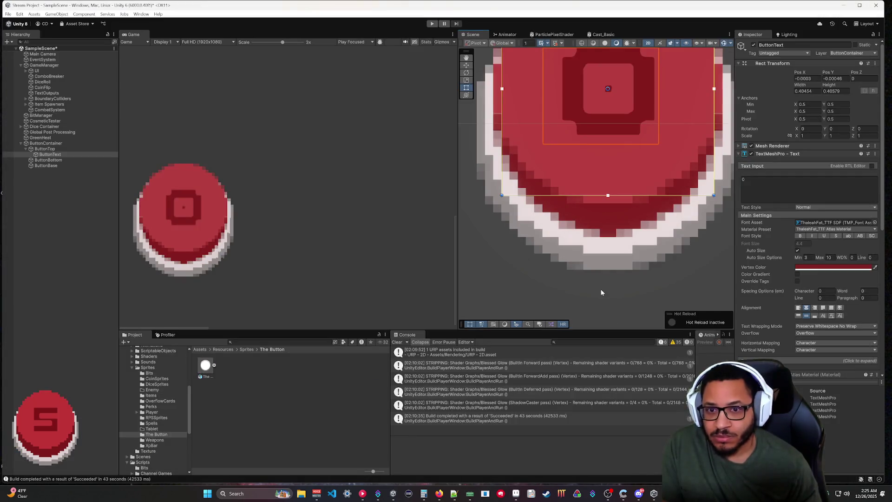
Step: Zoom the Scene view out and in on the button, select the UI canvas, then return to Aseprite
{"action": "scroll", "coordinate": [601, 292], "scroll_direction": "down", "scroll_amount": 10}
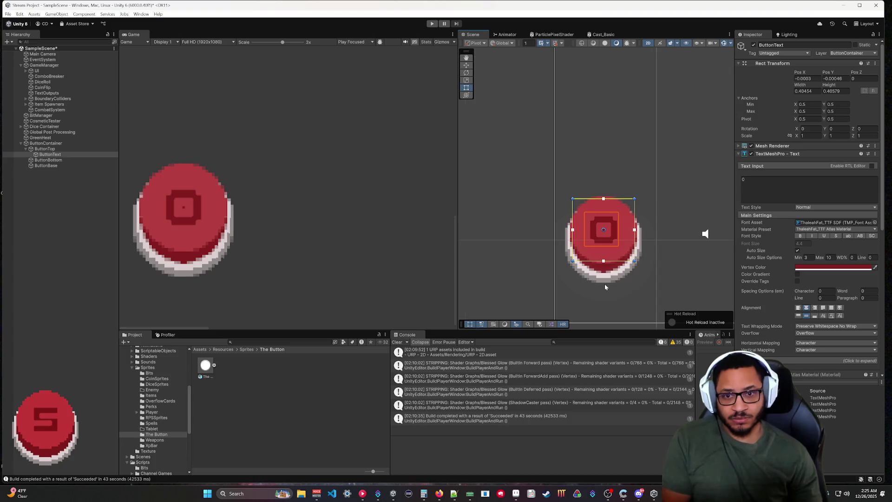
{"action": "left_click", "coordinate": [625, 278]}
{"action": "scroll", "coordinate": [628, 299], "scroll_direction": "down", "scroll_amount": 3}
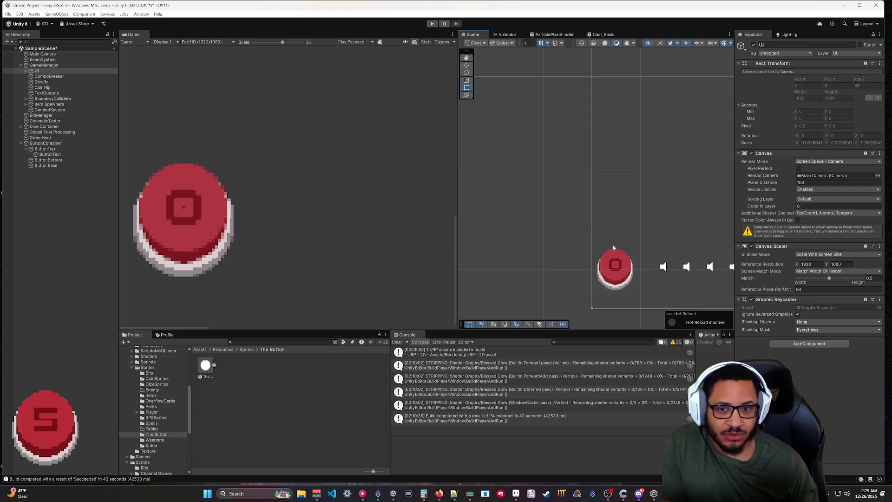
{"action": "scroll", "coordinate": [613, 248], "scroll_direction": "up", "scroll_amount": 6}
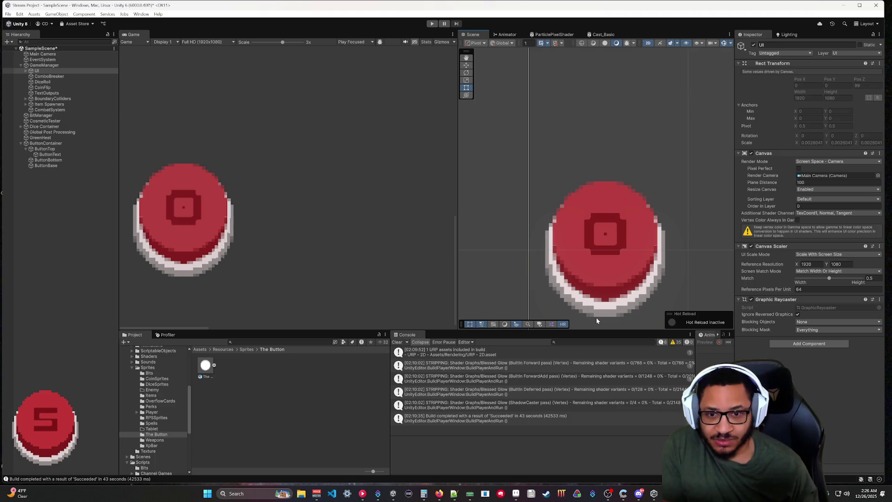
{"action": "left_click", "coordinate": [516, 494]}
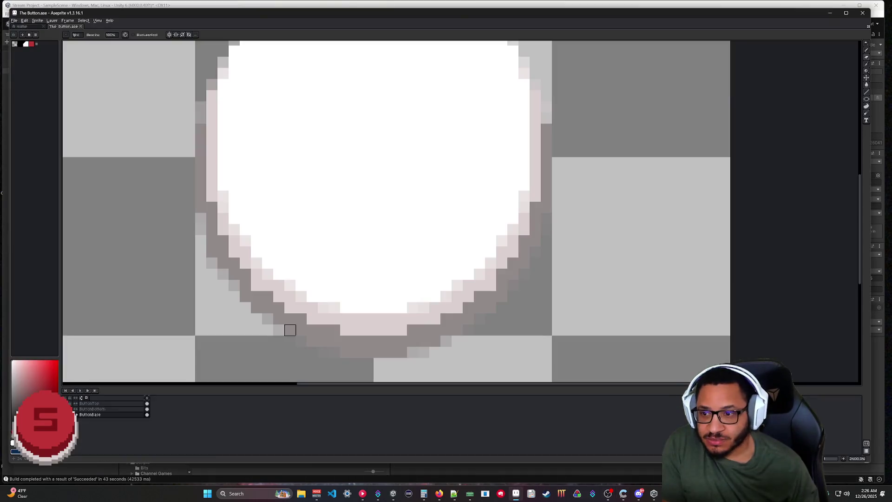
Step: Reshade six outline pixels: darken the left edge, lighten the lower curves, grey one bottom pixel
{"action": "left_click", "coordinate": [212, 207]}
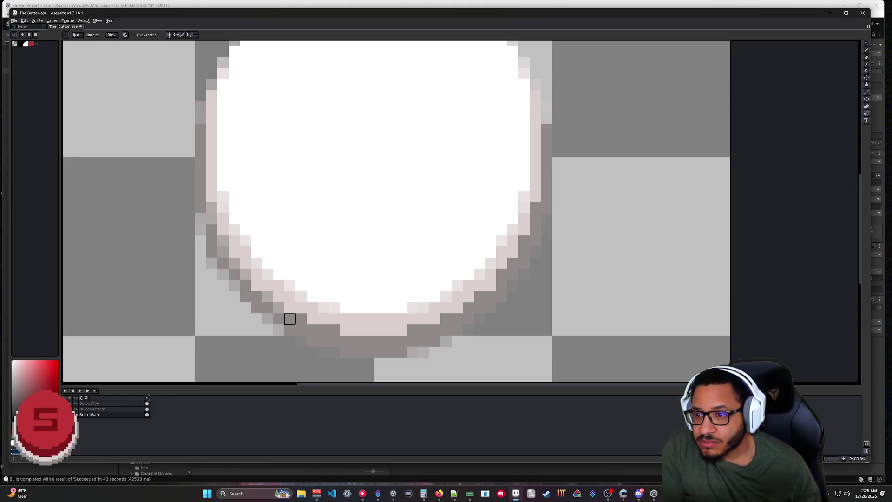
{"action": "left_click", "coordinate": [301, 318]}
{"action": "left_click", "coordinate": [323, 330]}
{"action": "left_click", "coordinate": [413, 330]}
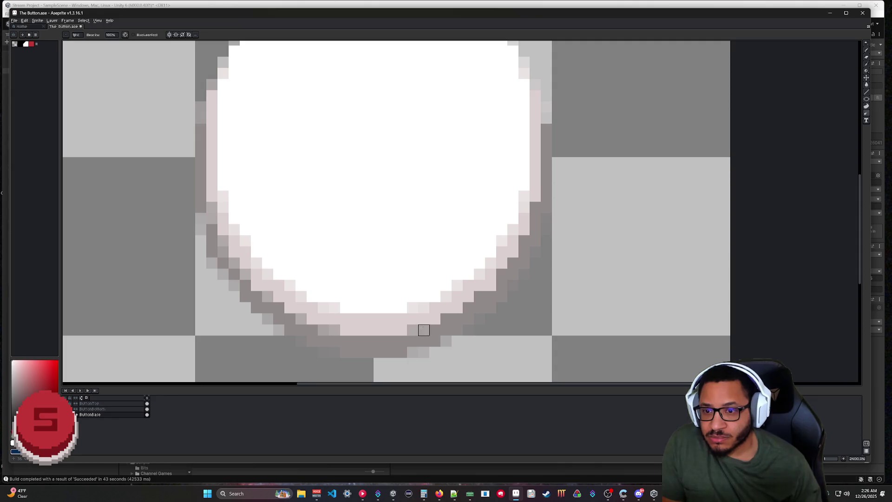
{"action": "left_click", "coordinate": [479, 297]}
{"action": "left_click", "coordinate": [502, 274]}
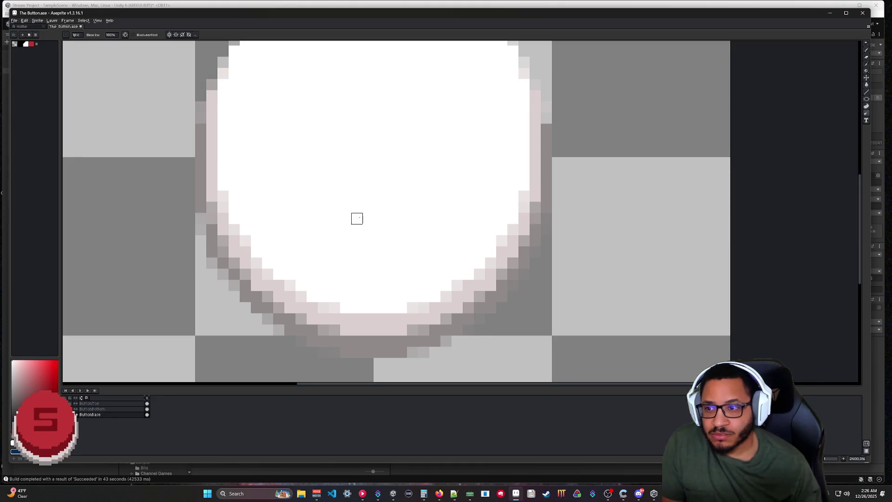
Step: Review the circle's top and bottom, save The Button.ase, and switch back to Unity
{"action": "left_click_drag", "start_coordinate": [358, 218], "coordinate": [358, 330]}
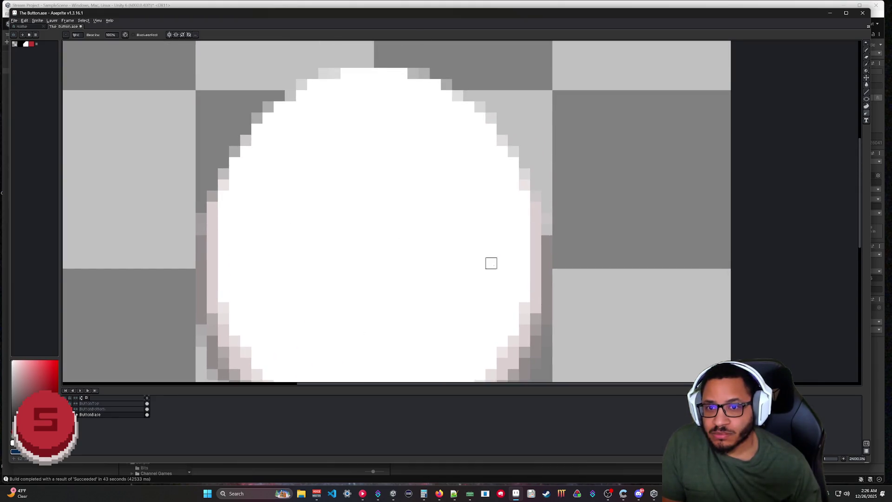
{"action": "left_click_drag", "start_coordinate": [469, 275], "coordinate": [465, 149]}
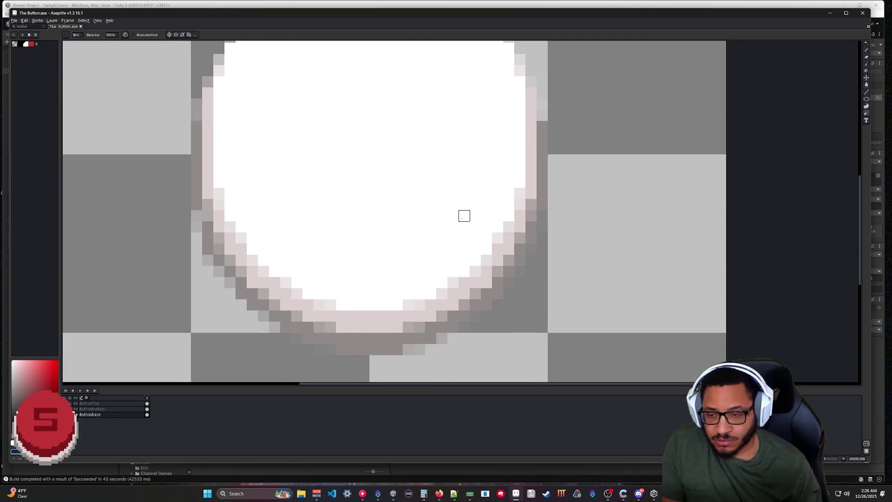
{"action": "key", "text": "ctrl+s"}
{"action": "key", "text": "alt+Tab"}
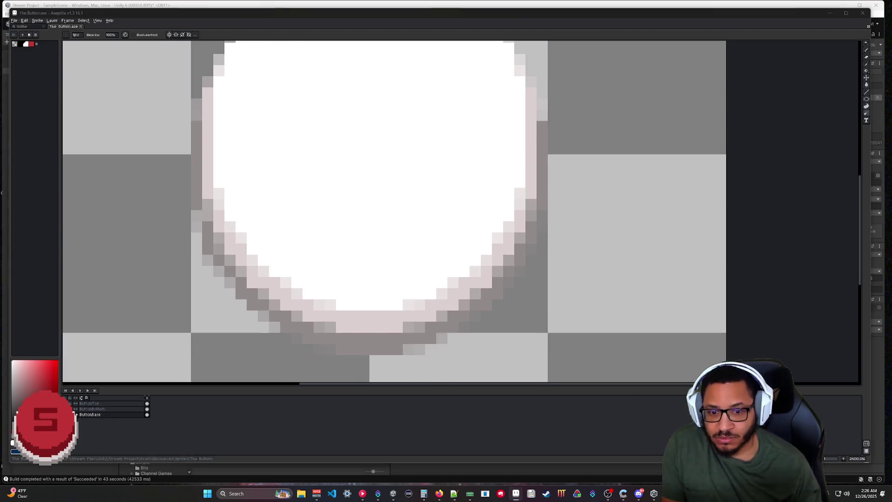
{"action": "scroll", "coordinate": [343, 225], "scroll_direction": "down", "scroll_amount": 2}
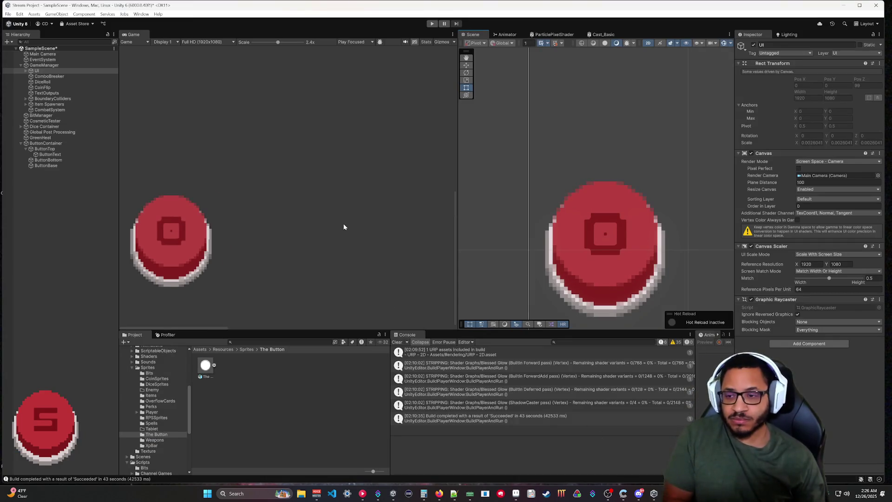
{"action": "scroll", "coordinate": [616, 231], "scroll_direction": "down", "scroll_amount": 2}
{"action": "scroll", "coordinate": [622, 230], "scroll_direction": "down", "scroll_amount": 2}
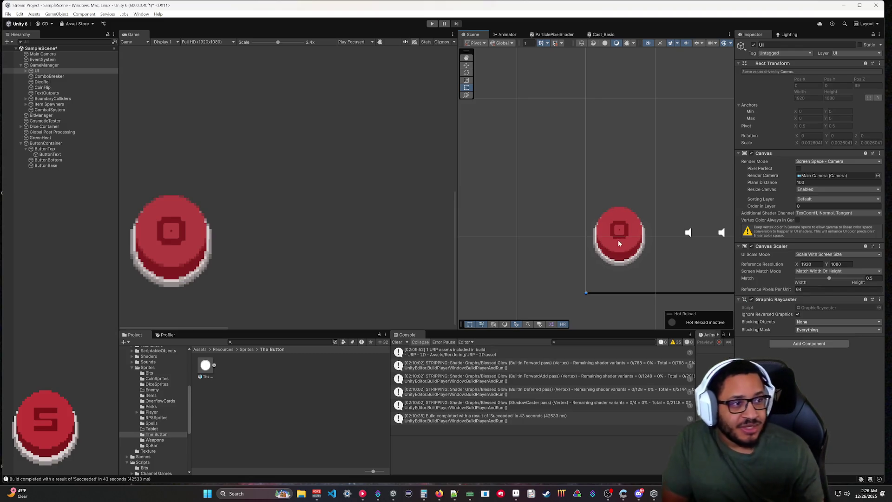
{"action": "scroll", "coordinate": [250, 202], "scroll_direction": "down", "scroll_amount": 5}
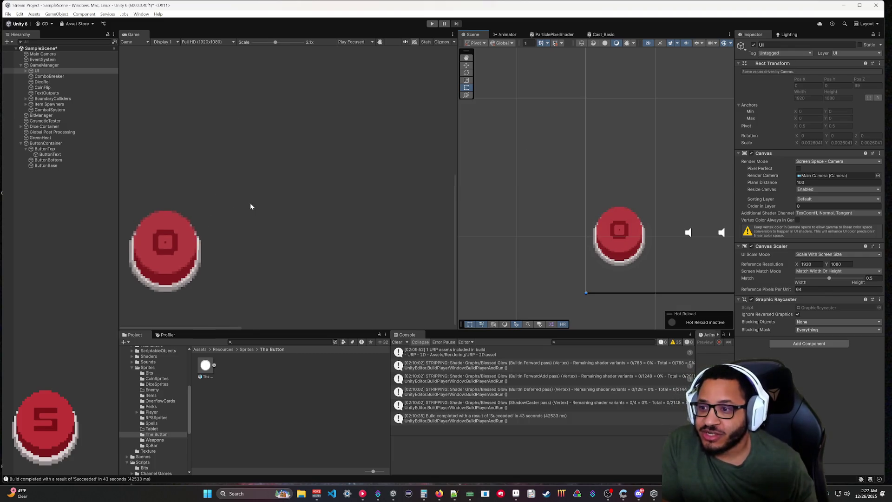
{"action": "scroll", "coordinate": [207, 280], "scroll_direction": "up", "scroll_amount": 3}
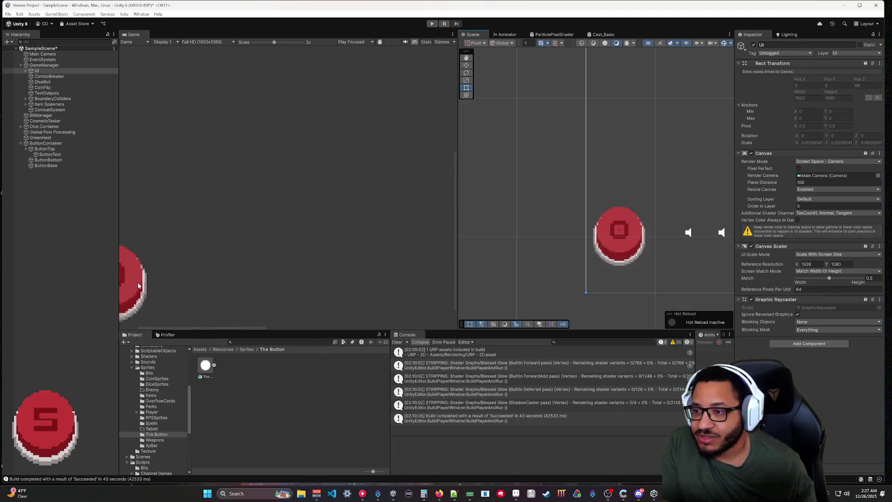
{"action": "scroll", "coordinate": [632, 230], "scroll_direction": "up", "scroll_amount": 5}
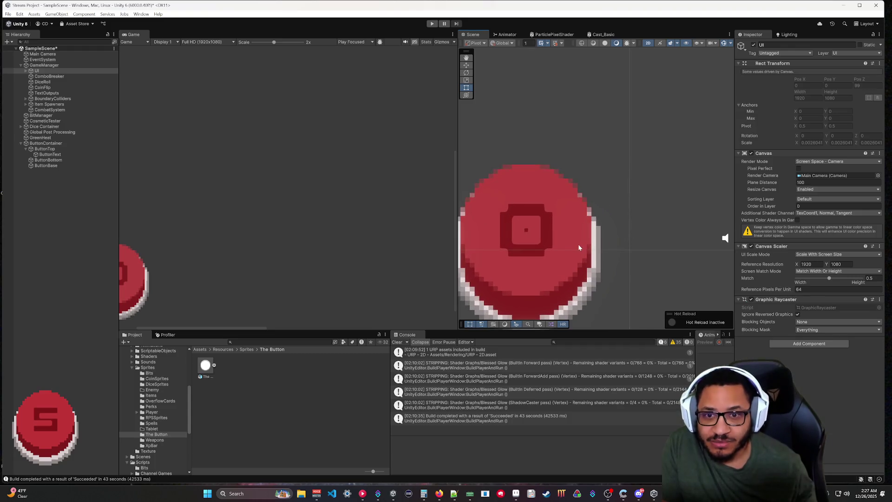
{"action": "left_click_drag", "start_coordinate": [578, 244], "coordinate": [616, 238]}
{"action": "left_click", "coordinate": [516, 494]}
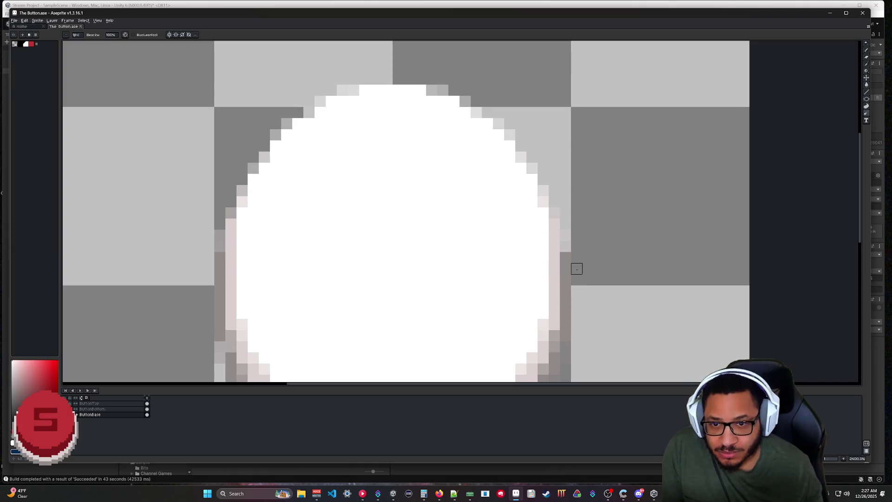
{"action": "key", "text": "alt+Tab"}
{"action": "scroll", "coordinate": [634, 208], "scroll_direction": "up", "scroll_amount": 5}
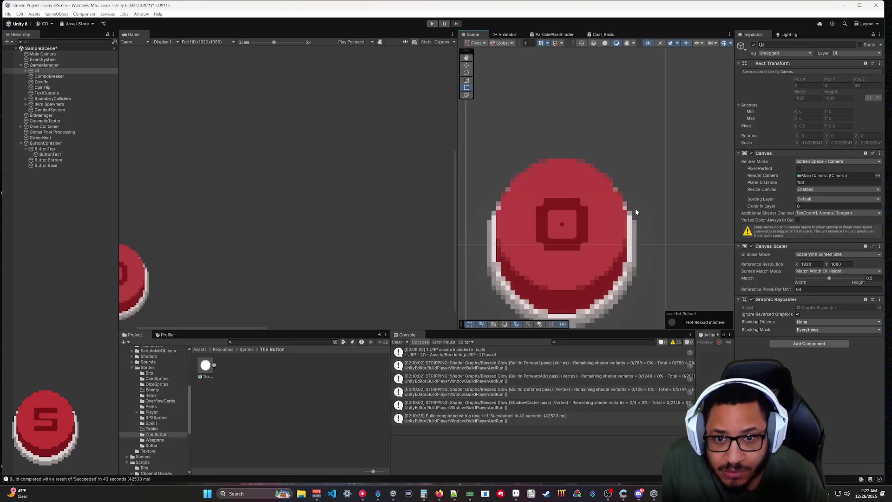
Step: Pan the zoomed Scene view to inspect the button's shading, then bring up The Button.ase in Aseprite
{"action": "mouse_move", "coordinate": [616, 241]}
{"action": "left_mouse_down"}
{"action": "mouse_move", "coordinate": [705, 201]}
{"action": "mouse_move", "coordinate": [701, 211]}
{"action": "left_mouse_up"}
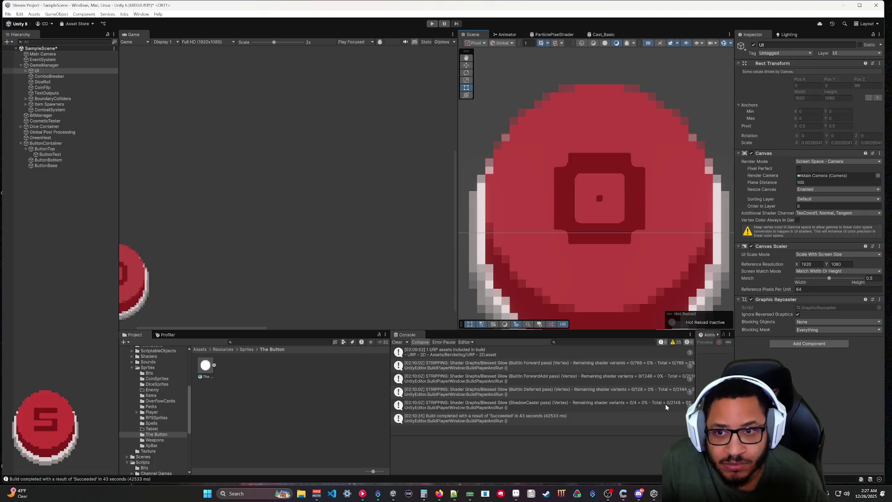
{"action": "left_click", "coordinate": [655, 494]}
{"action": "left_click", "coordinate": [658, 494]}
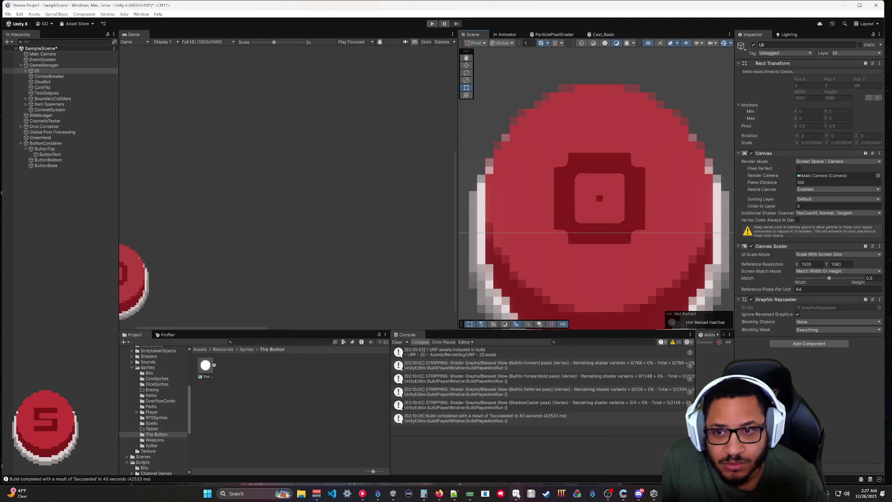
{"action": "left_click", "coordinate": [516, 494]}
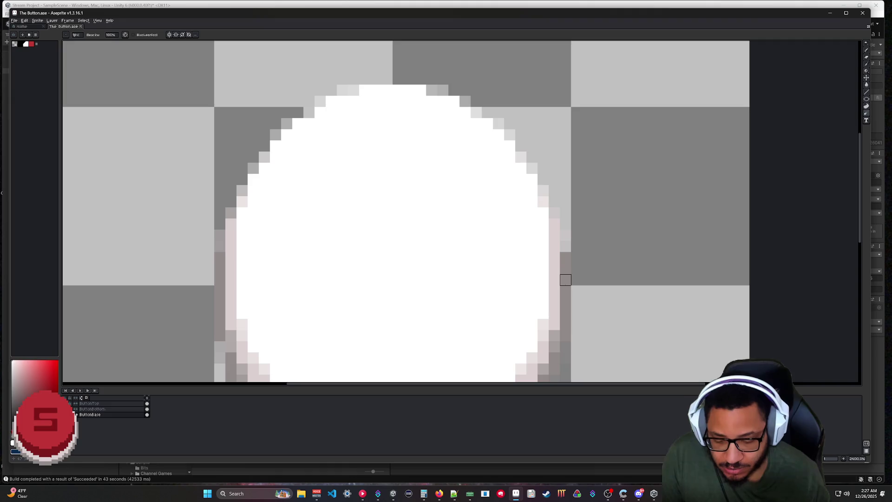
Step: Undo the recent Blur Tool strokes on the button ring in Aseprite, then return to Unity
{"action": "left_click", "coordinate": [577, 269]}
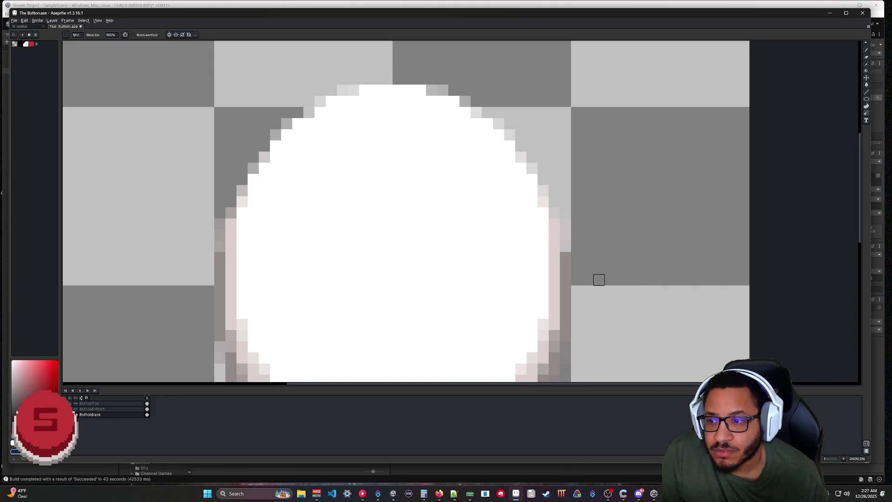
{"action": "key", "text": "ctrl+z"}
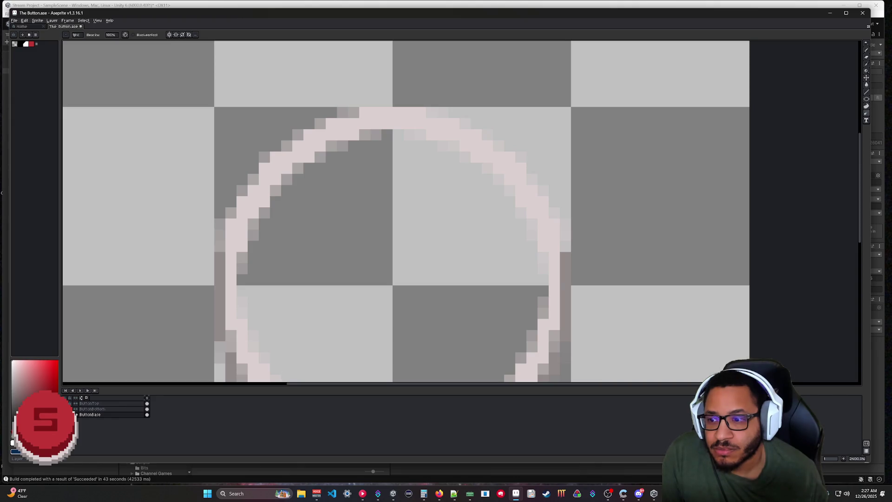
{"action": "key", "text": "ctrl+z"}
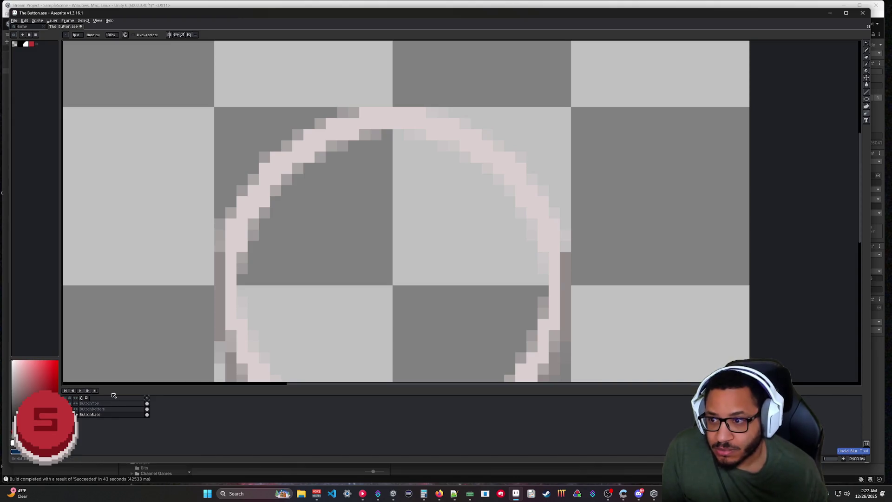
{"action": "key", "text": "ctrl+z"}
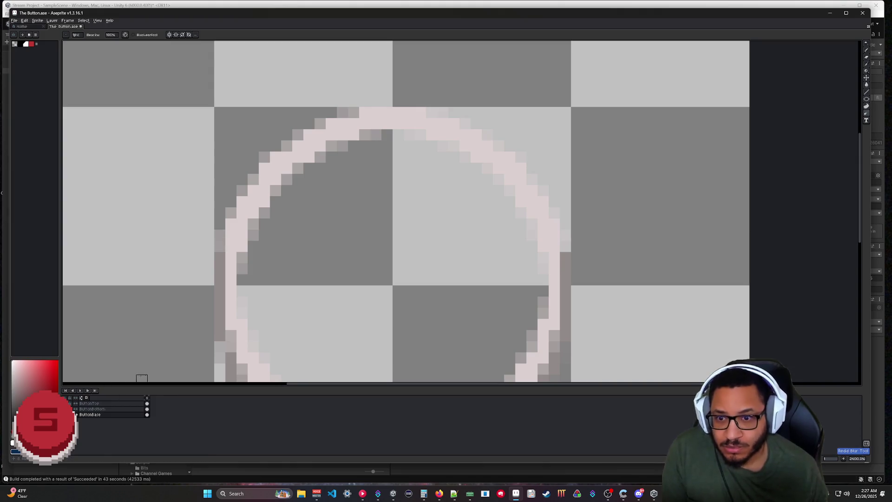
{"action": "key", "text": "ctrl+z"}
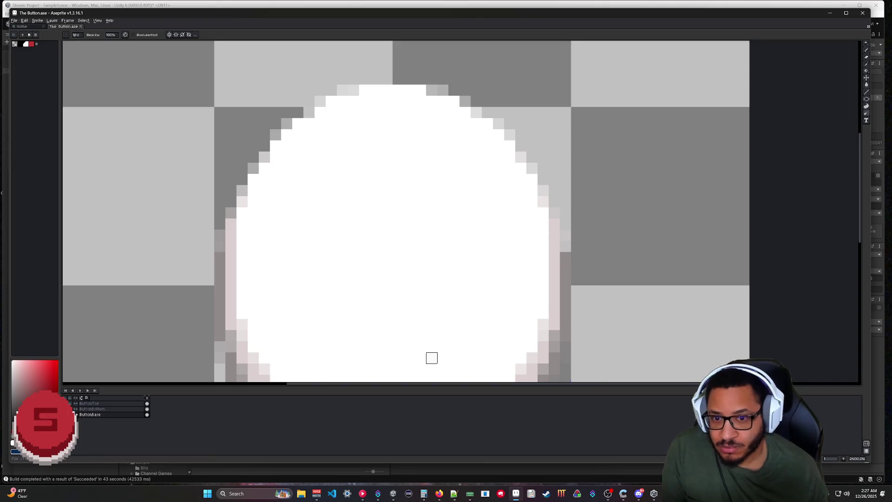
{"action": "key", "text": "alt+Tab"}
{"action": "scroll", "coordinate": [615, 247], "scroll_direction": "down", "scroll_amount": 5}
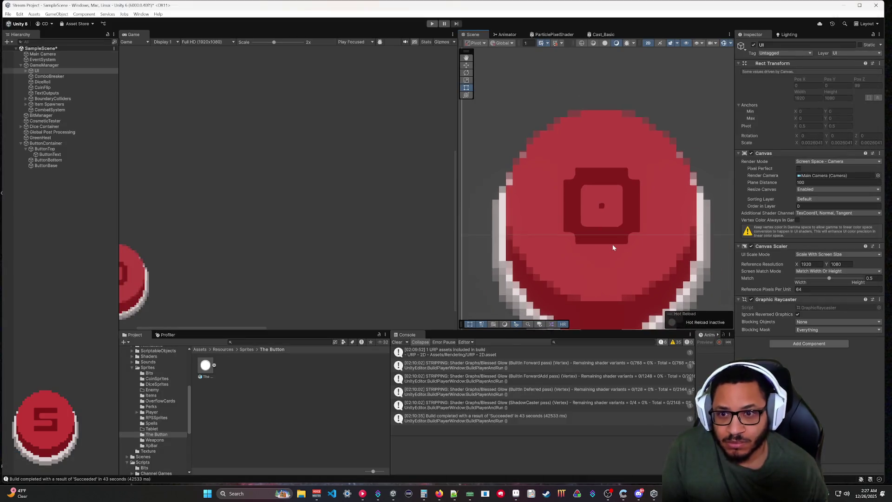
Step: Save SampleScene with the updated button sprite and close the old Stream Games window
{"action": "scroll", "coordinate": [616, 247], "scroll_direction": "down", "scroll_amount": 3}
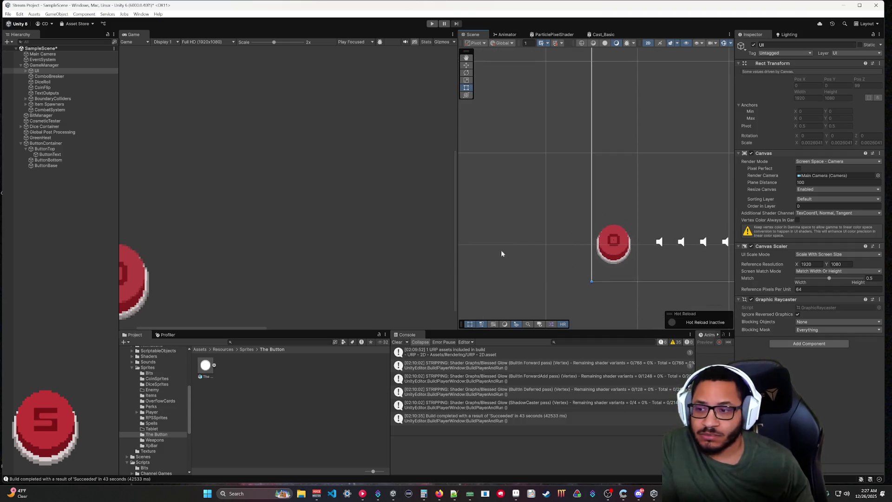
{"action": "left_click_drag", "start_coordinate": [320, 229], "coordinate": [433, 179]}
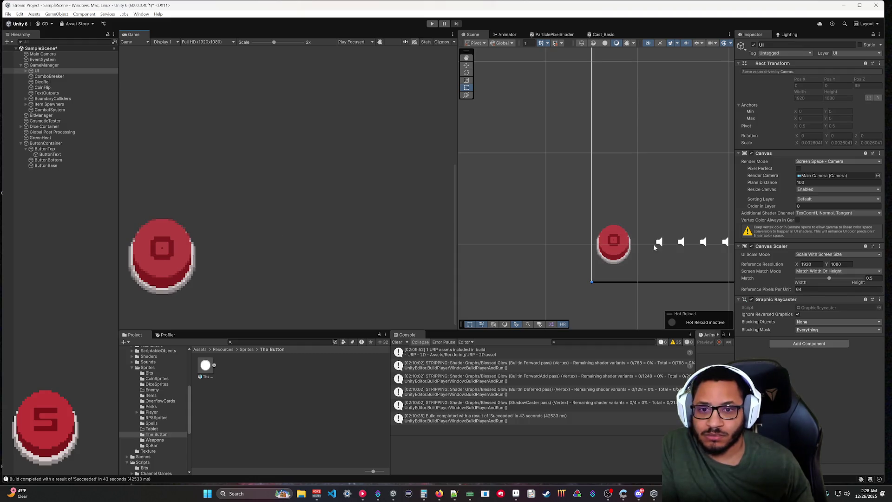
{"action": "scroll", "coordinate": [637, 256], "scroll_direction": "down", "scroll_amount": 2}
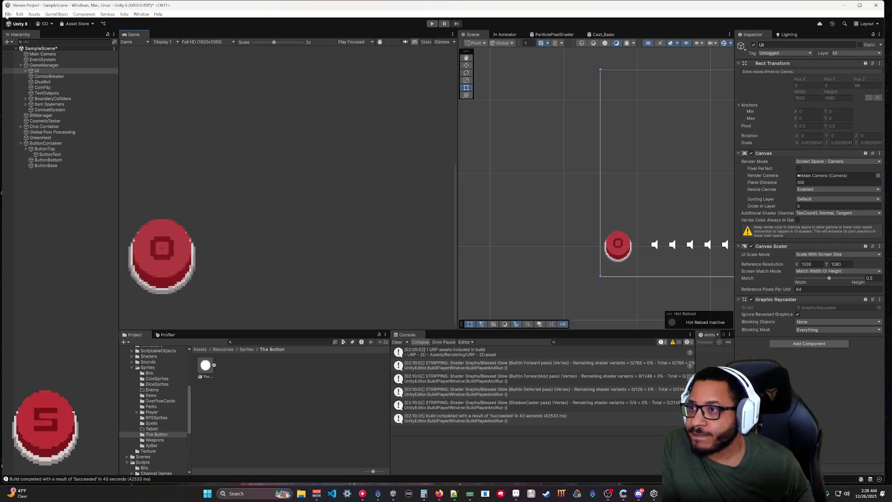
{"action": "key", "text": "ctrl+s"}
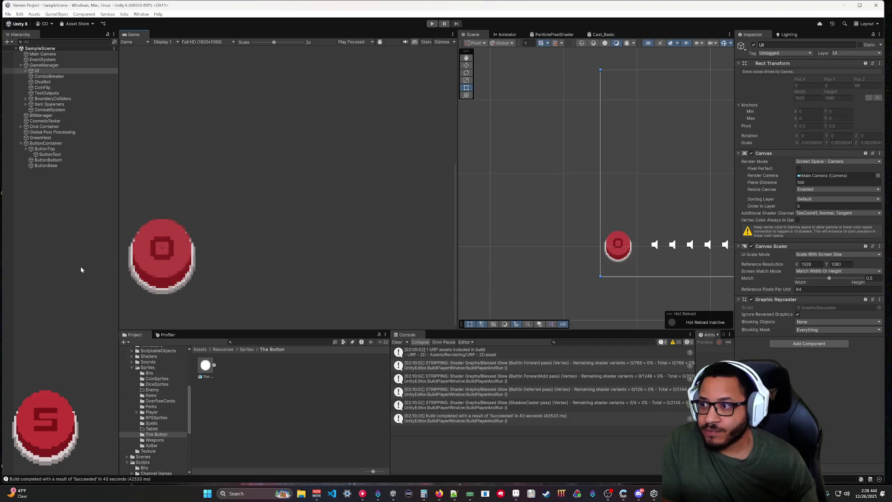
{"action": "mouse_move", "coordinate": [376, 498]}
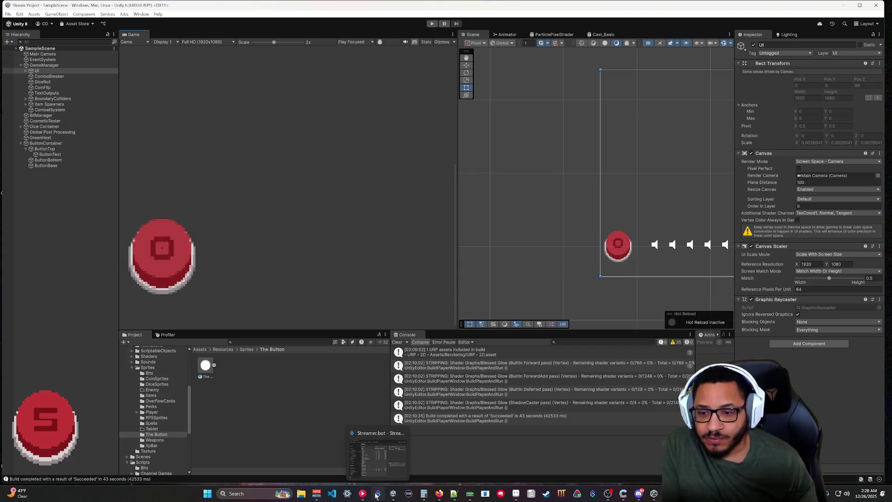
{"action": "left_click", "coordinate": [422, 432]}
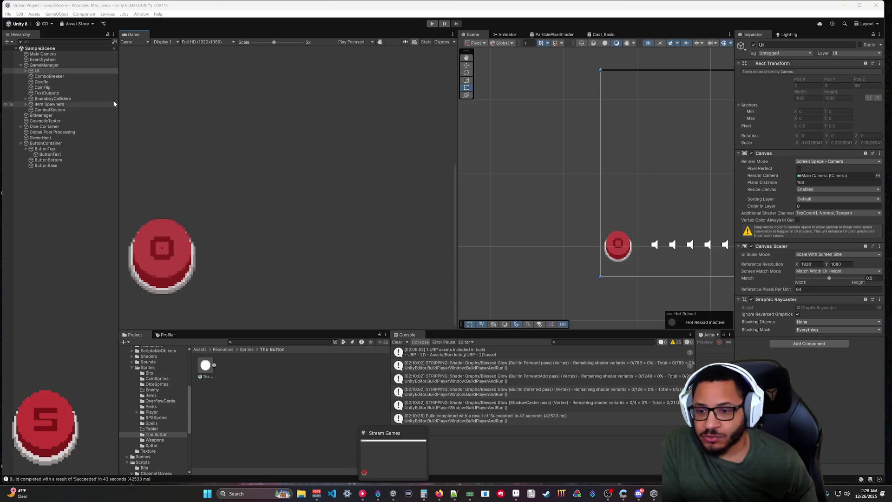
Step: Build and run the game via File > Build And Run, moving the new game window aside
{"action": "left_click", "coordinate": [9, 14]}
{"action": "left_click", "coordinate": [23, 110]}
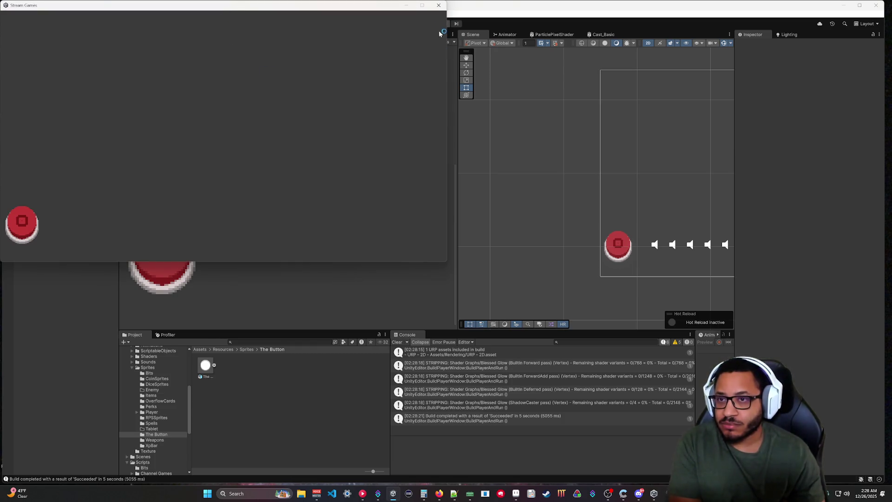
{"action": "left_click", "coordinate": [406, 5]}
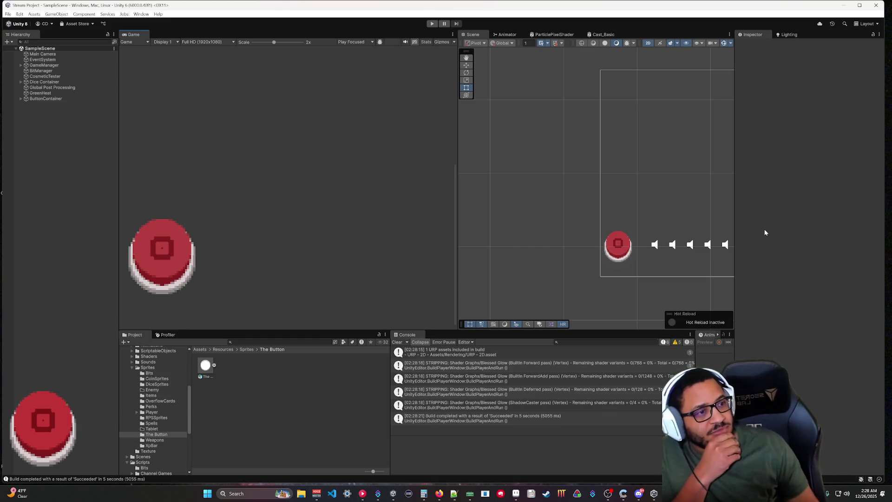
{"action": "scroll", "coordinate": [249, 134], "scroll_direction": "down", "scroll_amount": 2}
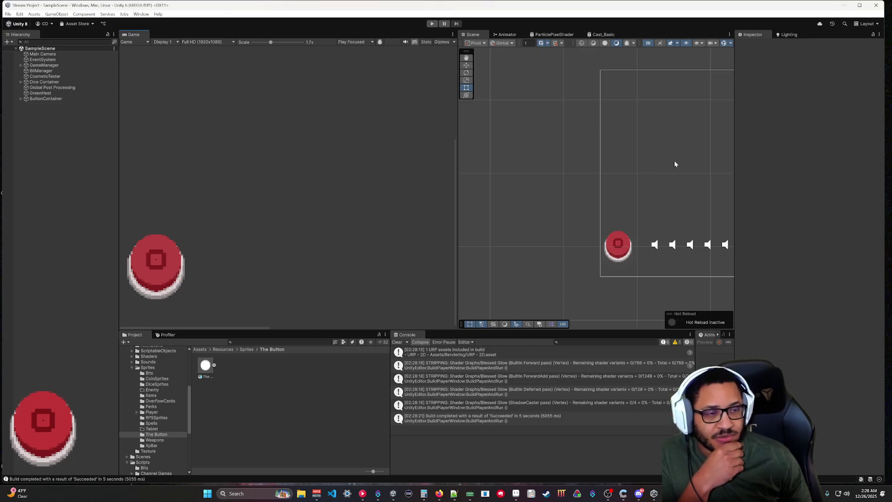
{"action": "scroll", "coordinate": [235, 223], "scroll_direction": "down", "scroll_amount": 5}
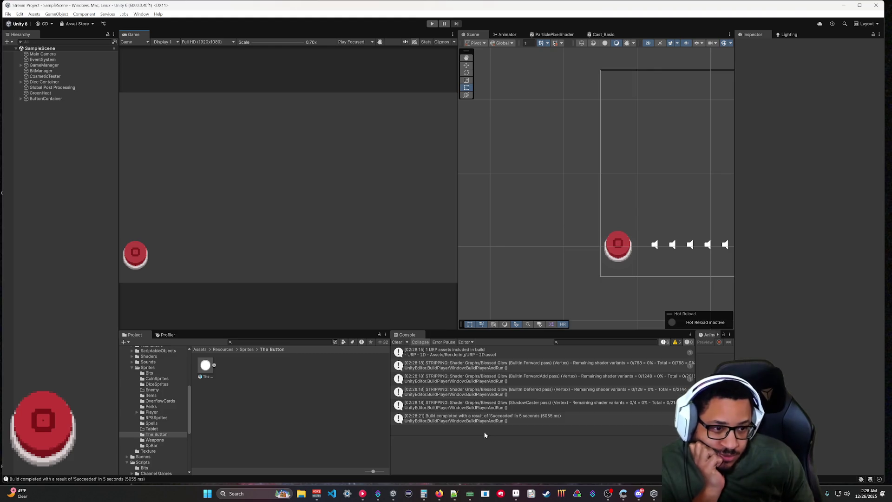
Step: Click the red button repeatedly through the GreenHeat-o-vision overlay to raise its counter
{"action": "mouse_move", "coordinate": [392, 493]}
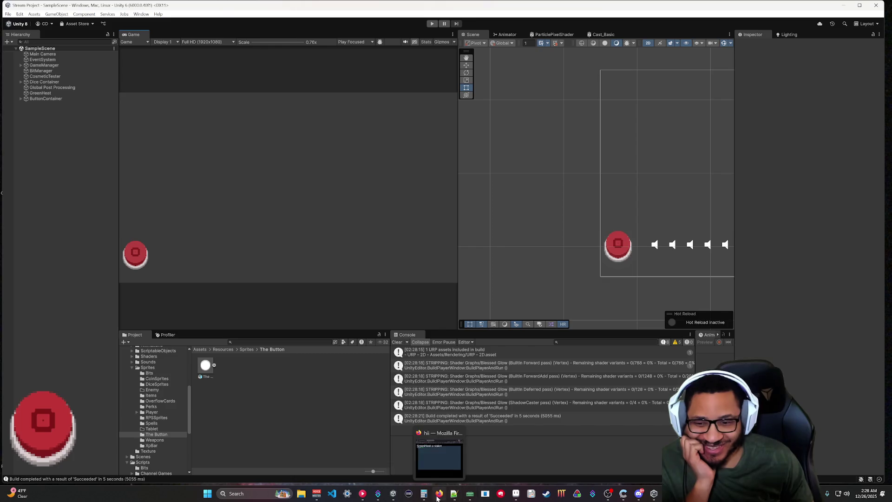
{"action": "left_click", "coordinate": [439, 494]}
{"action": "left_click", "coordinate": [321, 329]}
{"action": "left_click", "coordinate": [327, 335]}
{"action": "left_click", "coordinate": [327, 332]}
{"action": "left_click", "coordinate": [327, 335]}
{"action": "left_click", "coordinate": [326, 335]}
{"action": "left_click", "coordinate": [327, 335]}
{"action": "left_click", "coordinate": [327, 335]}
{"action": "left_click", "coordinate": [327, 335]}
{"action": "left_click", "coordinate": [327, 335]}
{"action": "left_click", "coordinate": [326, 334]}
{"action": "left_click", "coordinate": [326, 335]}
{"action": "left_click", "coordinate": [327, 334]}
{"action": "left_click", "coordinate": [327, 334]}
{"action": "left_click", "coordinate": [326, 335]}
{"action": "left_click", "coordinate": [327, 334]}
{"action": "left_click", "coordinate": [326, 335]}
{"action": "left_click", "coordinate": [326, 335]}
{"action": "left_click", "coordinate": [327, 335]}
{"action": "left_click", "coordinate": [326, 335]}
{"action": "left_click", "coordinate": [326, 335]}
{"action": "left_click", "coordinate": [326, 335]}
{"action": "left_click", "coordinate": [327, 334]}
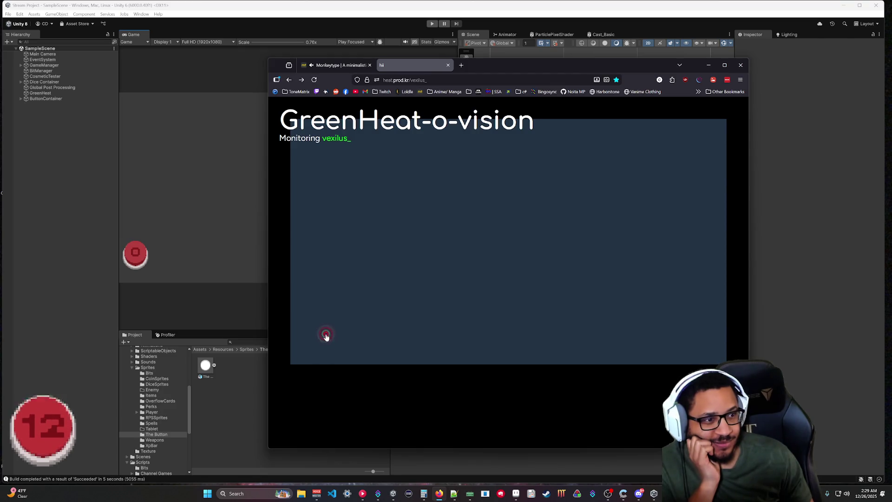
Step: Send a few more overlay clicks to test counter wrapping, leaving the button at 6
{"action": "left_click", "coordinate": [326, 334]}
{"action": "left_click", "coordinate": [326, 335]}
{"action": "left_click", "coordinate": [326, 335]}
{"action": "left_click", "coordinate": [325, 335]}
{"action": "left_click", "coordinate": [326, 335]}
{"action": "left_click", "coordinate": [326, 335]}
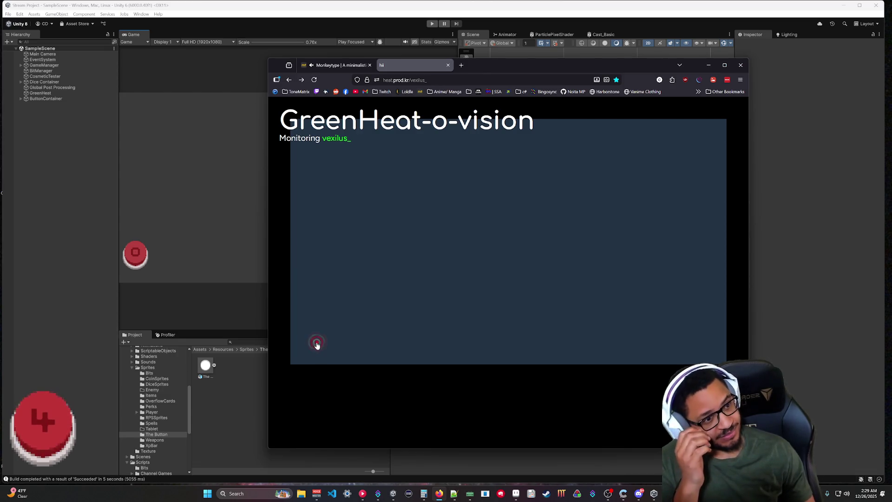
{"action": "left_click", "coordinate": [316, 345]}
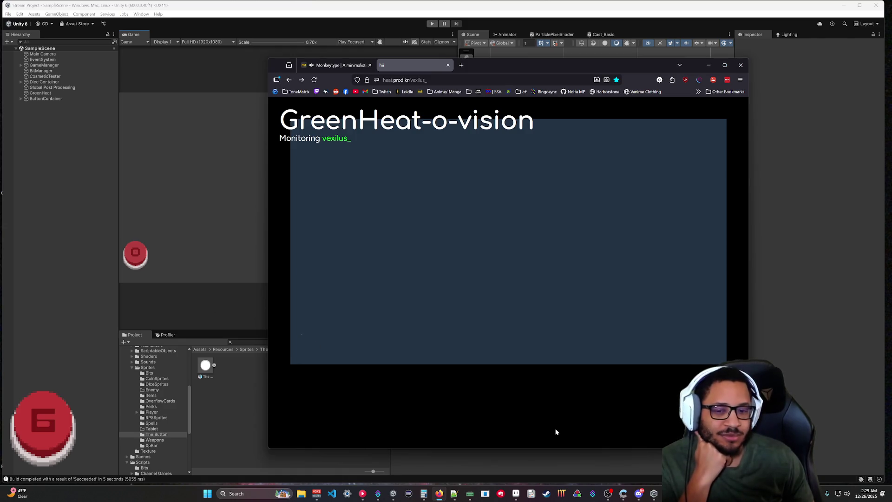
{"action": "left_click", "coordinate": [458, 495]}
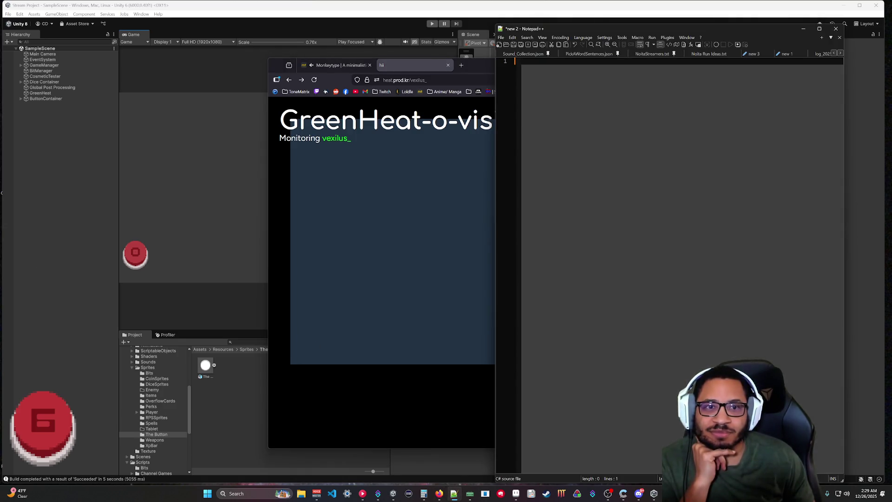
Step: Close the empty new 2 and log_20251225.log tabs in Notepad++, then open File Explorer
{"action": "left_click_drag", "start_coordinate": [493, 101], "coordinate": [346, 101]}
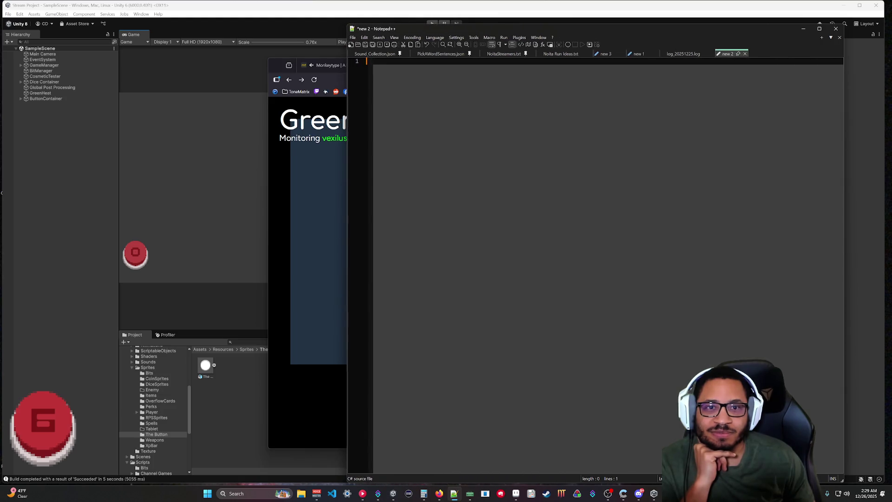
{"action": "left_click", "coordinate": [745, 54]}
{"action": "scroll", "coordinate": [595, 265], "scroll_direction": "down", "scroll_amount": 20}
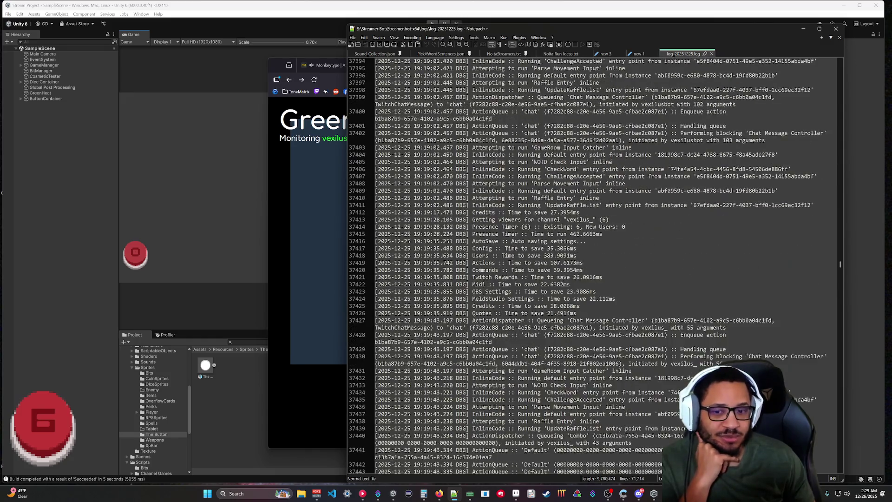
{"action": "left_click_drag", "start_coordinate": [841, 266], "coordinate": [846, 467]}
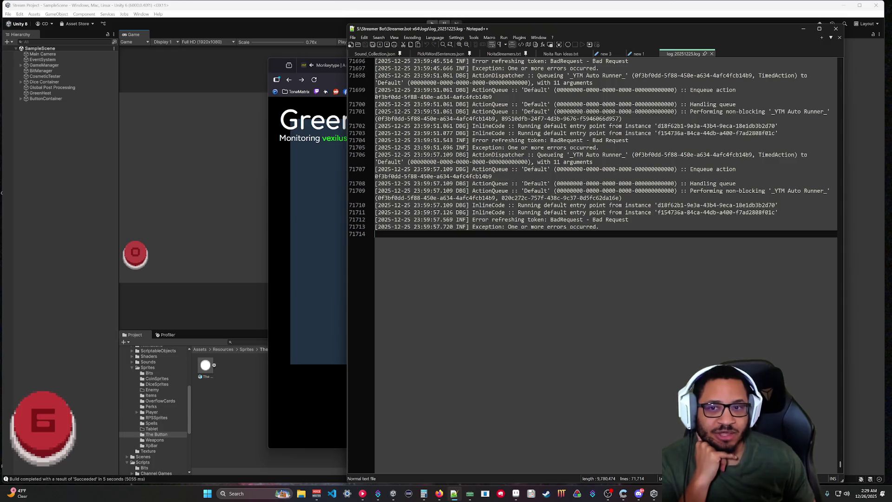
{"action": "left_click", "coordinate": [712, 54]}
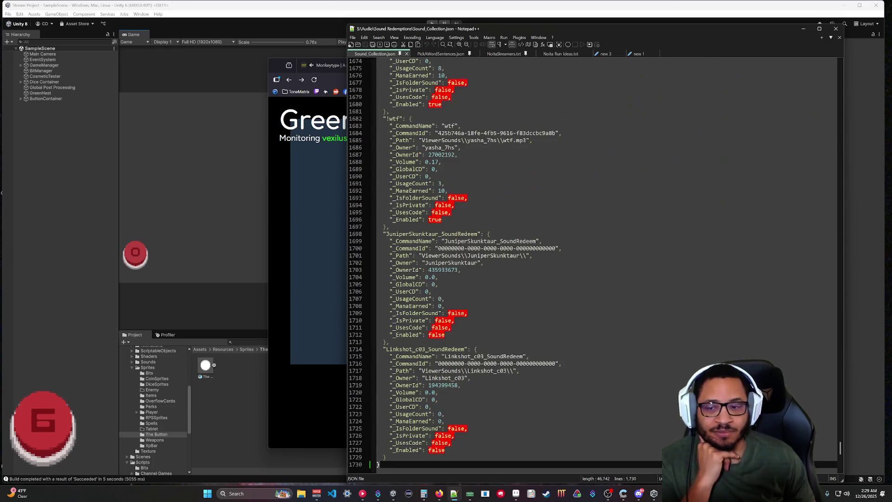
{"action": "left_click", "coordinate": [302, 494]}
{"action": "left_click", "coordinate": [100, 201]}
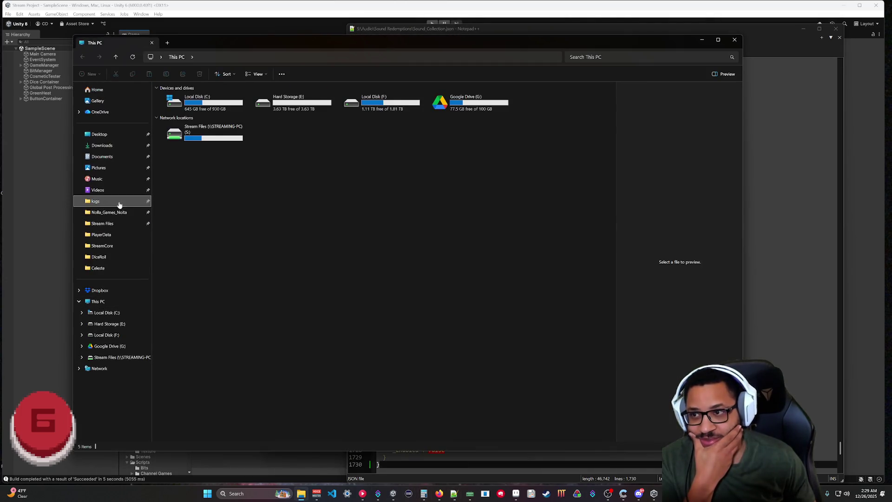
Step: Open log_20251226.log in Notepad++ and scroll up through its repeated Twitch API errors
{"action": "double_click", "coordinate": [184, 98]}
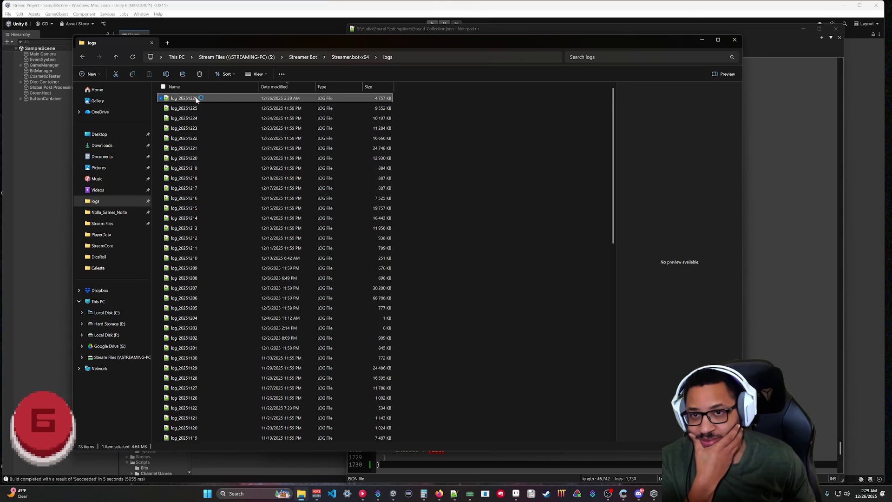
{"action": "left_click_drag", "start_coordinate": [840, 68], "coordinate": [840, 464]}
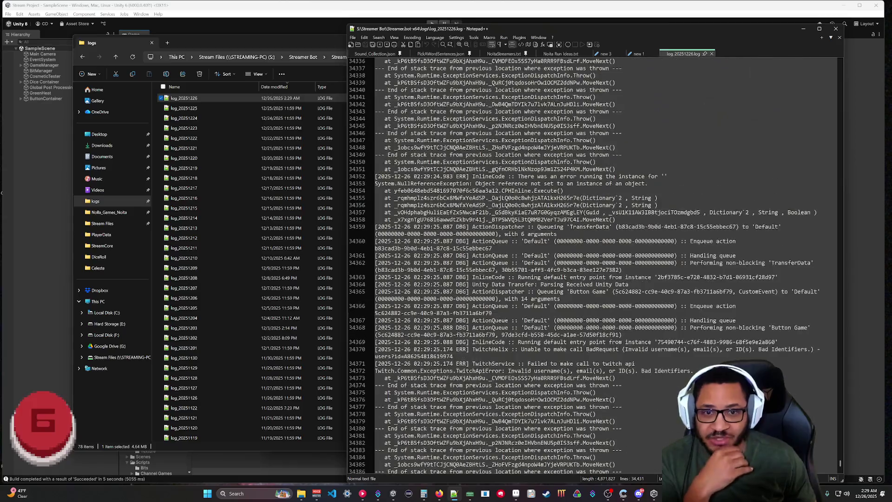
{"action": "scroll", "coordinate": [595, 265], "scroll_direction": "up", "scroll_amount": 13}
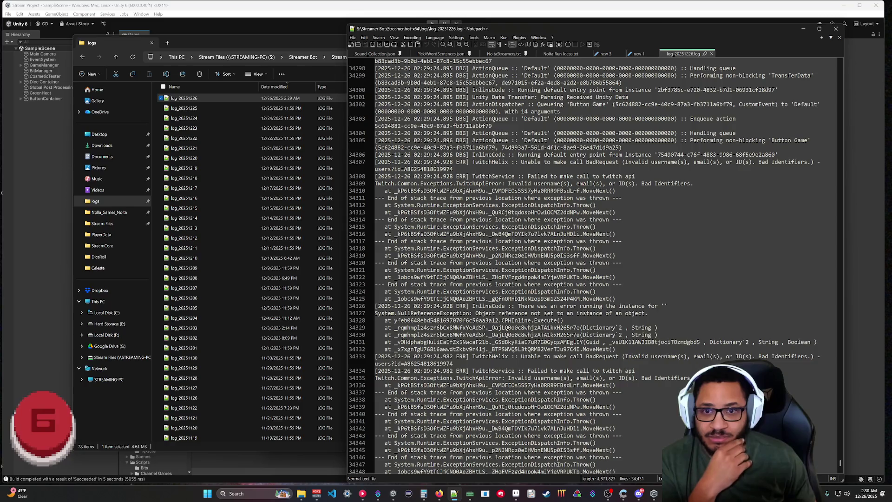
{"action": "scroll", "coordinate": [595, 265], "scroll_direction": "up", "scroll_amount": 20}
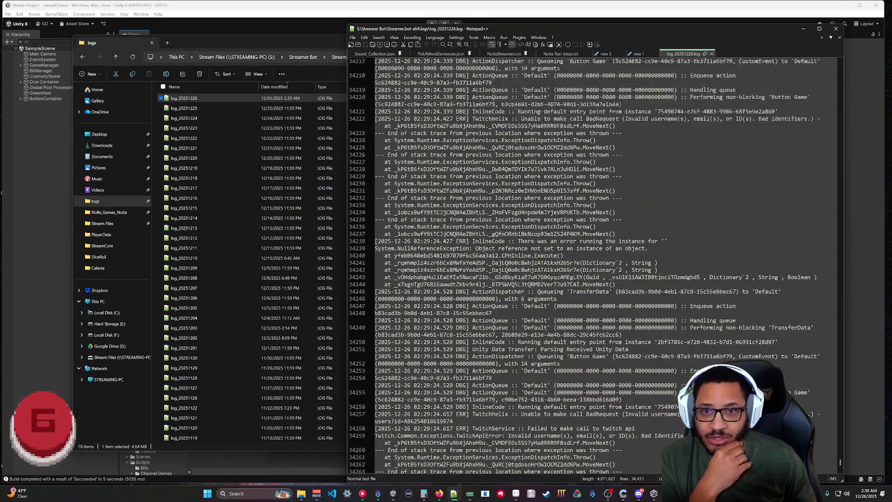
{"action": "scroll", "coordinate": [595, 265], "scroll_direction": "up", "scroll_amount": 20}
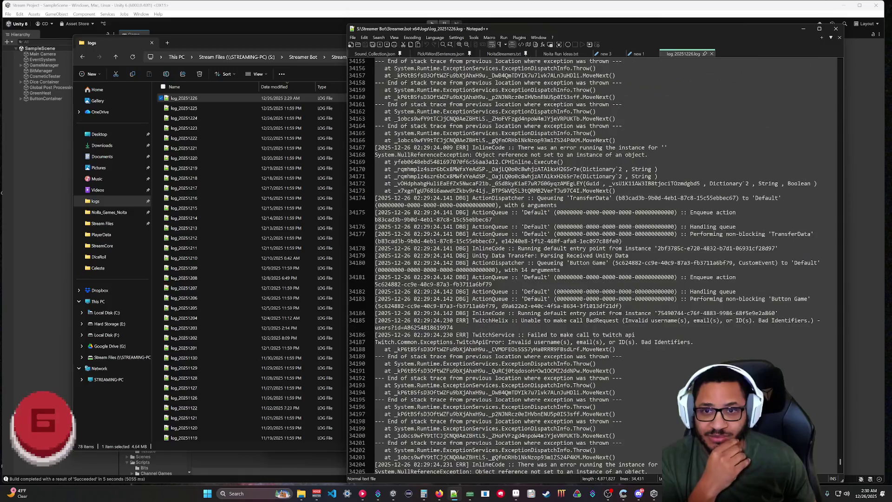
{"action": "scroll", "coordinate": [595, 265], "scroll_direction": "up", "scroll_amount": 7}
{"action": "left_click_drag", "start_coordinate": [839, 464], "coordinate": [842, 454]}
{"action": "scroll", "coordinate": [841, 454], "scroll_direction": "up", "scroll_amount": 7}
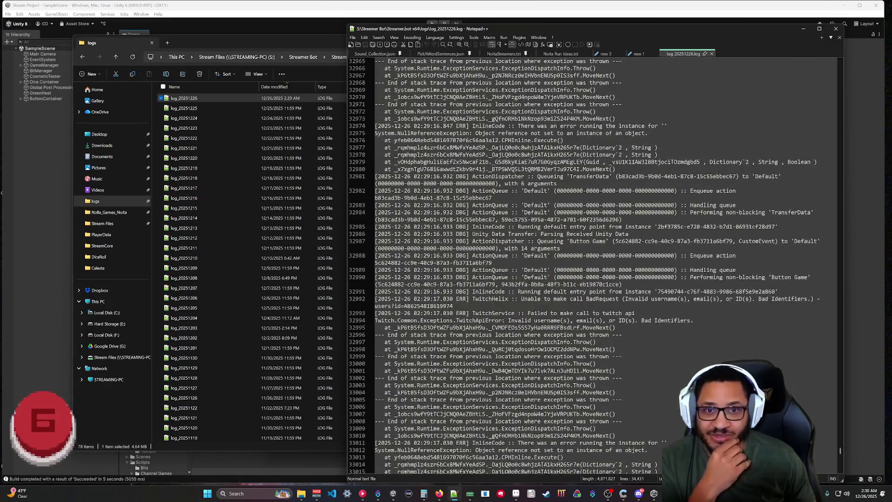
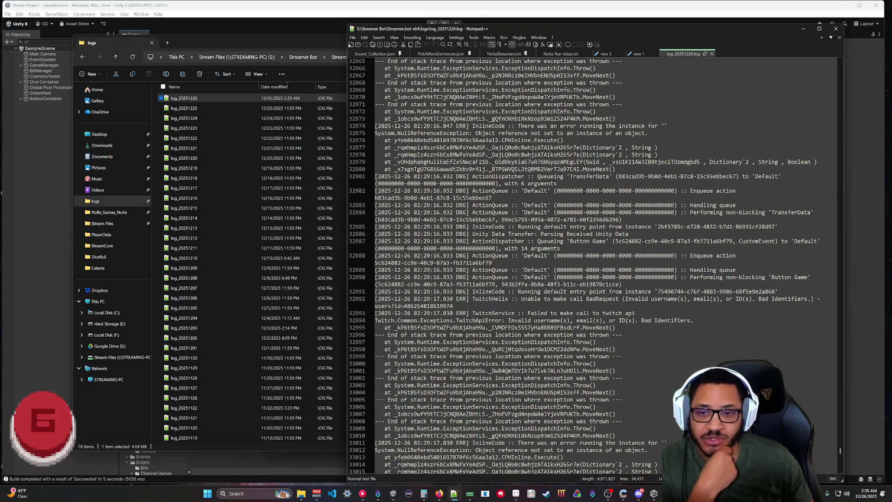
Step: Scroll the Notepad++ log to review the Button Game Twitch API bad-request errors
{"action": "scroll", "coordinate": [595, 274], "scroll_direction": "up", "scroll_amount": 17}
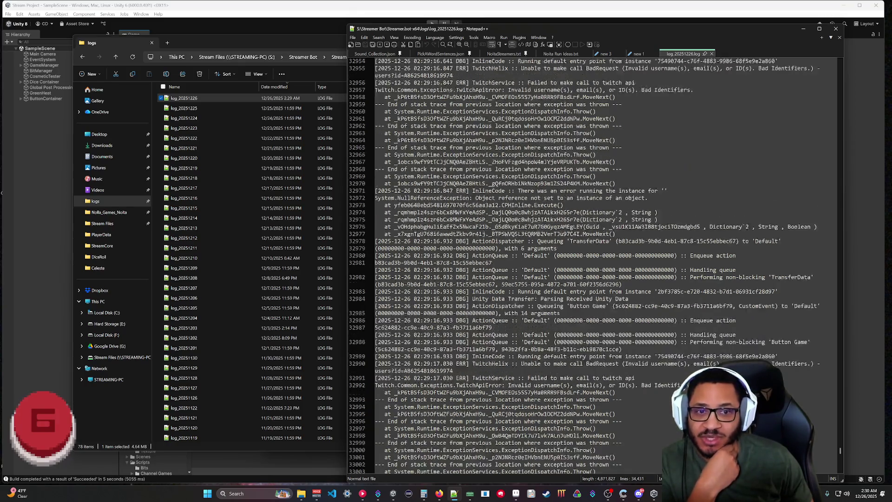
{"action": "mouse_move", "coordinate": [841, 450]}
{"action": "left_mouse_down"}
{"action": "mouse_move", "coordinate": [843, 385]}
{"action": "mouse_move", "coordinate": [846, 400]}
{"action": "left_mouse_up"}
{"action": "scroll", "coordinate": [595, 274], "scroll_direction": "up", "scroll_amount": 20}
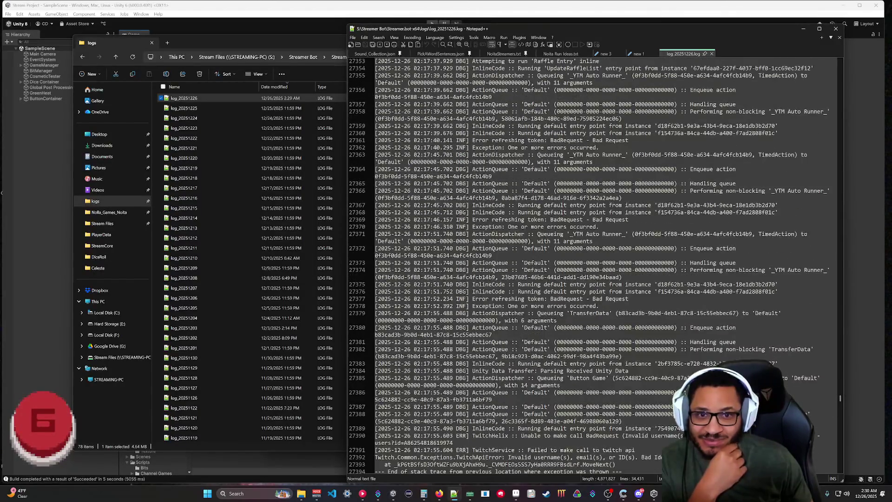
{"action": "scroll", "coordinate": [589, 263], "scroll_direction": "down", "scroll_amount": 9}
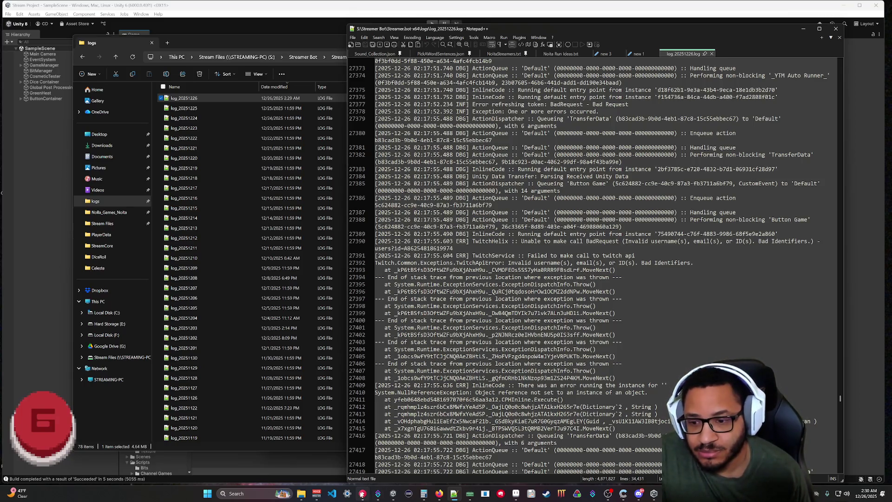
Step: Bring the Streamer.bot Actions window to the front
{"action": "left_click", "coordinate": [378, 493]}
{"action": "scroll", "coordinate": [352, 366], "scroll_direction": "down", "scroll_amount": 5}
{"action": "scroll", "coordinate": [352, 366], "scroll_direction": "down", "scroll_amount": 10}
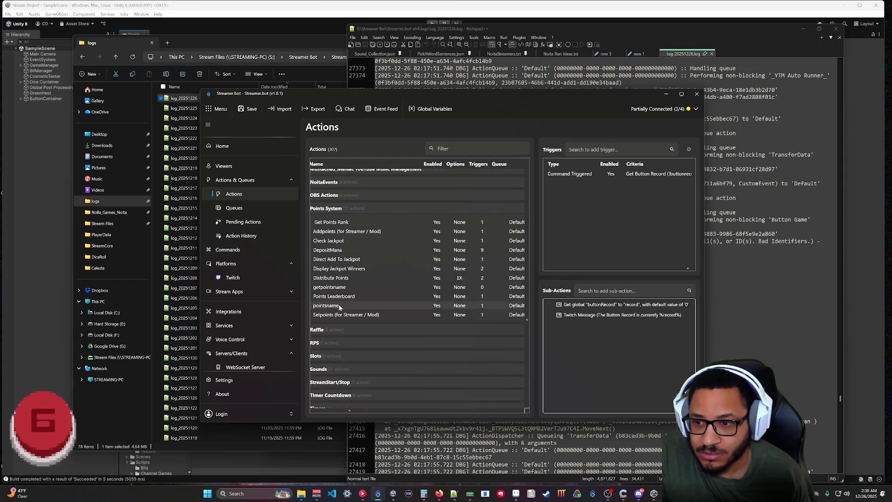
Step: Comment out the LogDebug calls on lines 8 and 21 of TransferData's C# code, then compile
{"action": "left_click", "coordinate": [340, 335]}
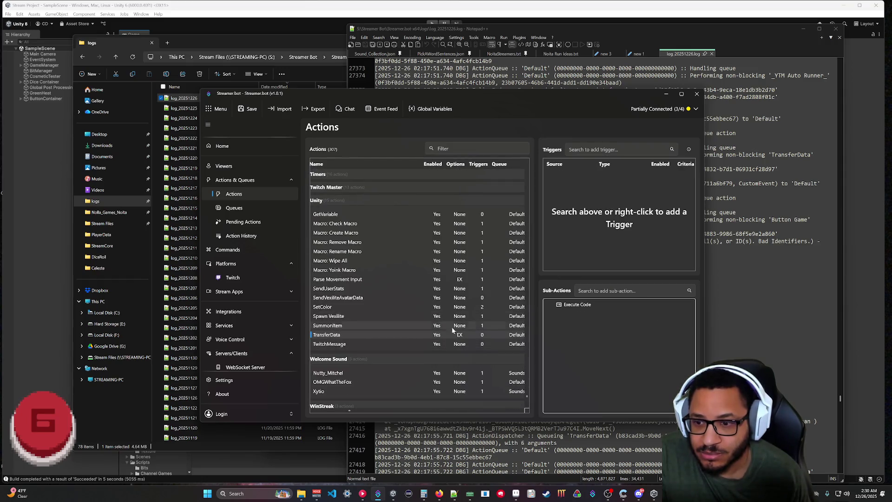
{"action": "double_click", "coordinate": [575, 306]}
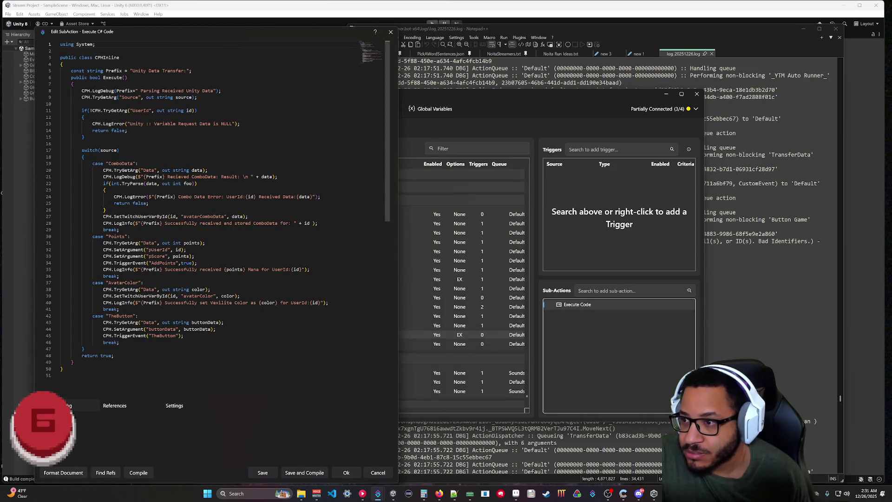
{"action": "left_click", "coordinate": [107, 176]}
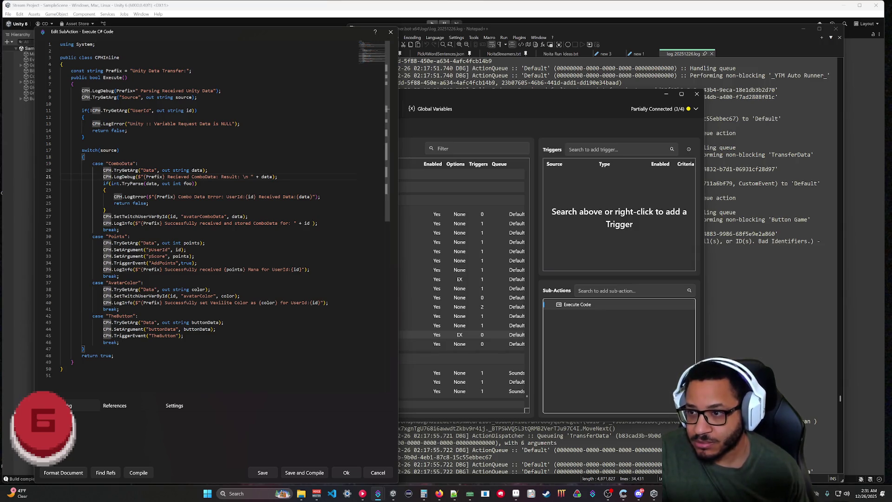
{"action": "type", "text": "//"}
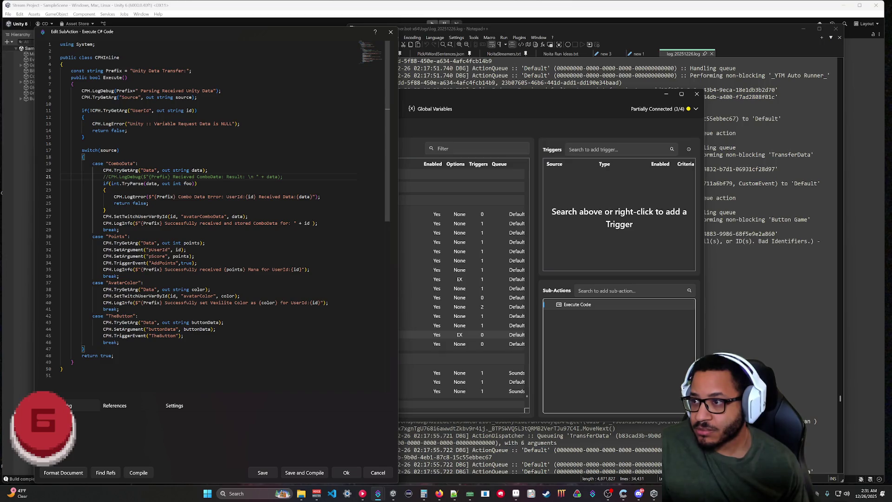
{"action": "left_click", "coordinate": [82, 91]}
{"action": "type", "text": "//"}
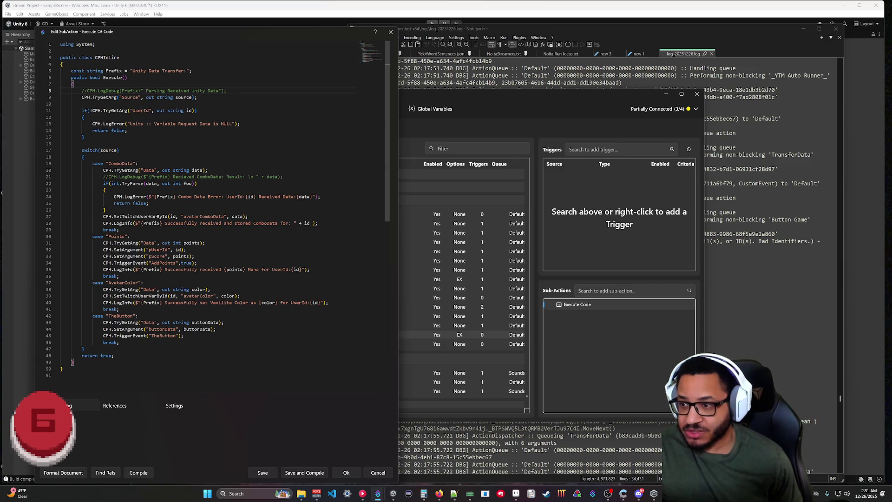
{"action": "left_click", "coordinate": [141, 473]}
{"action": "left_click", "coordinate": [346, 473]}
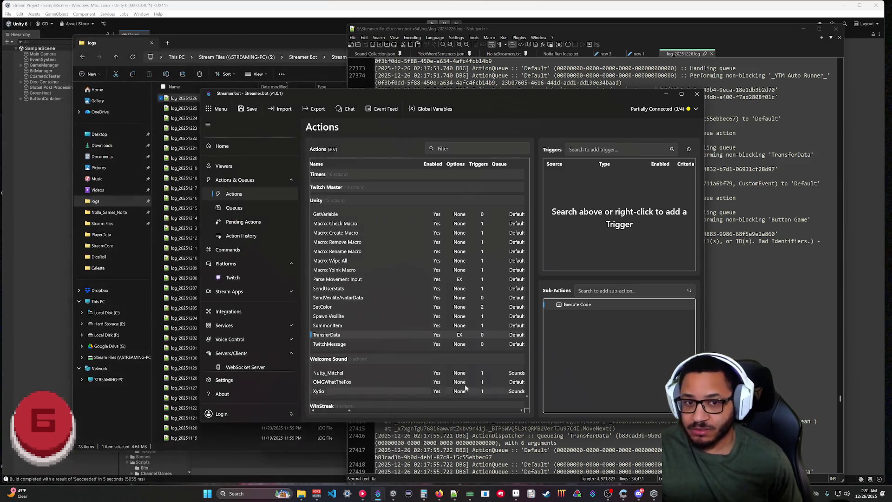
Step: Reload the Notepad++ log and find the new TwitchHelix invalid username/ID Bad Request error
{"action": "left_click", "coordinate": [509, 453]}
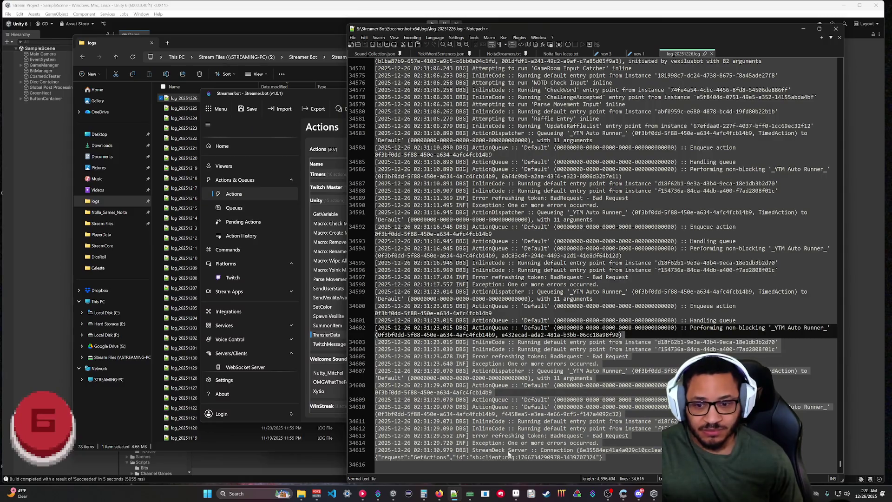
{"action": "mouse_move", "coordinate": [378, 496]}
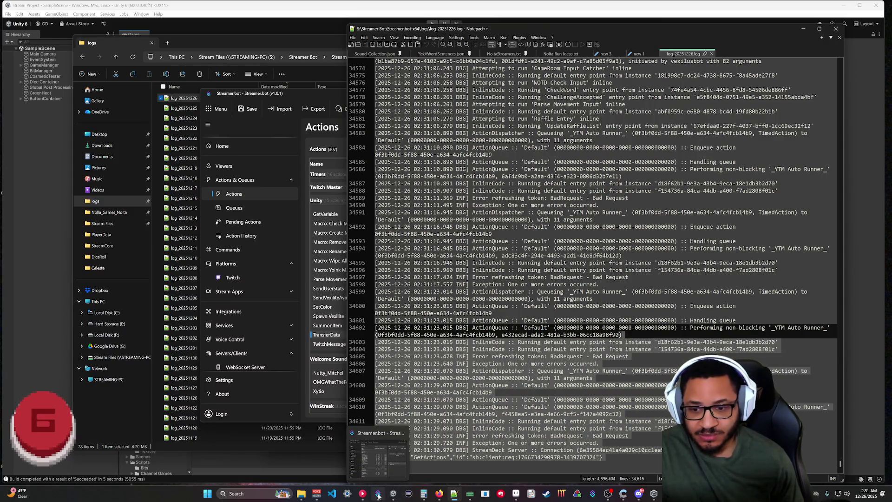
{"action": "left_click", "coordinate": [440, 494]}
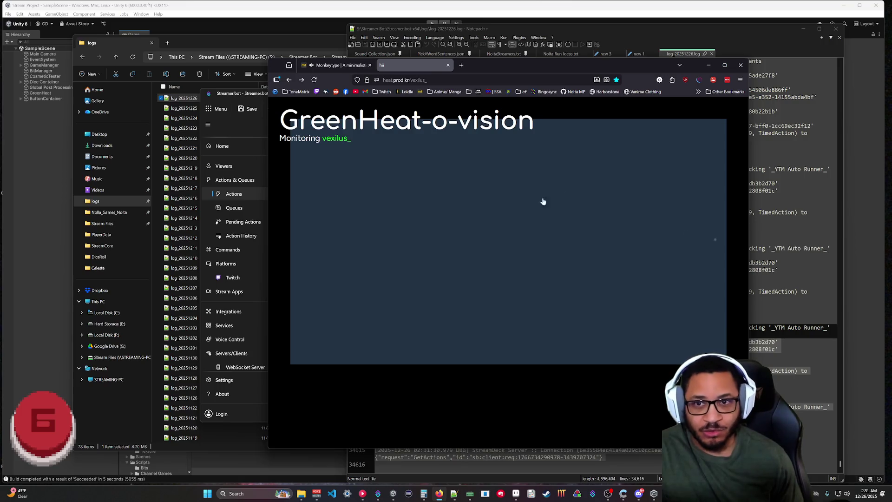
{"action": "left_click", "coordinate": [440, 494]}
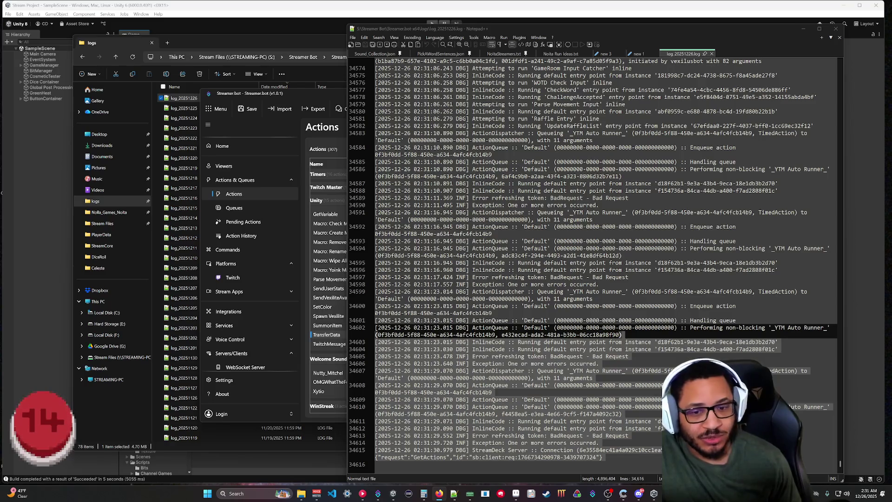
{"action": "left_click", "coordinate": [658, 370]}
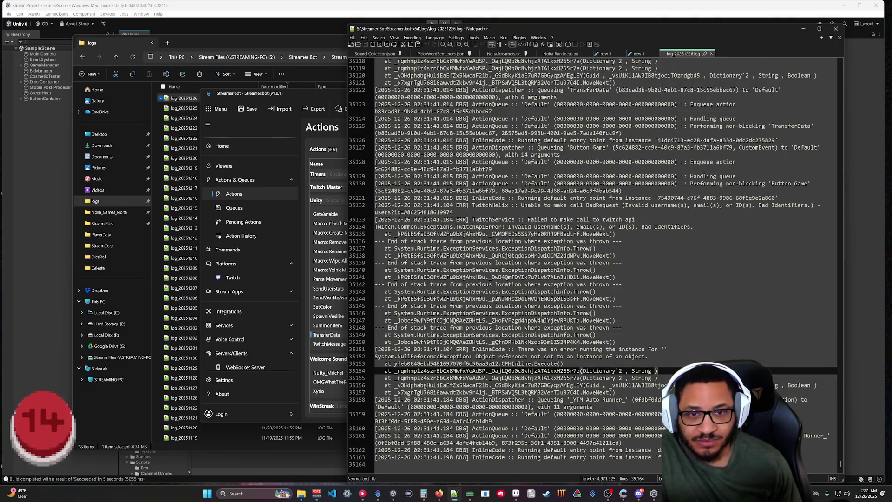
{"action": "scroll", "coordinate": [595, 261], "scroll_direction": "up", "scroll_amount": 10}
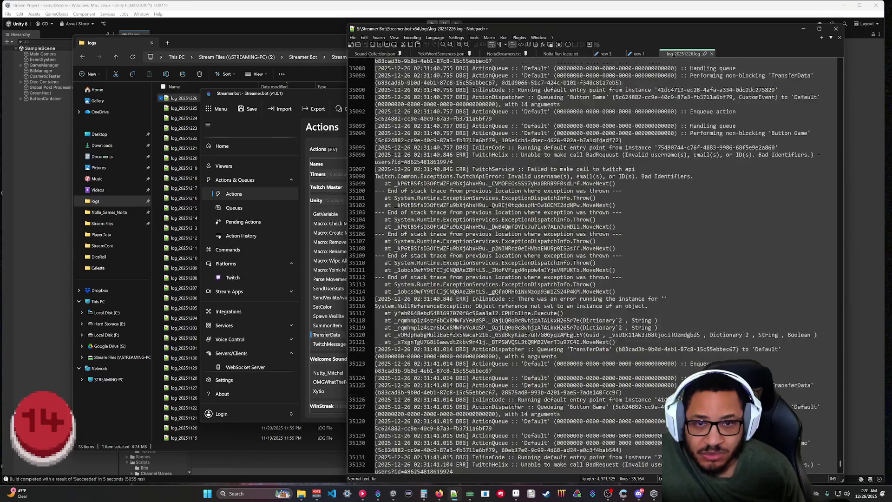
{"action": "scroll", "coordinate": [595, 265], "scroll_direction": "up", "scroll_amount": 2}
{"action": "left_click_drag", "start_coordinate": [515, 198], "coordinate": [453, 205]}
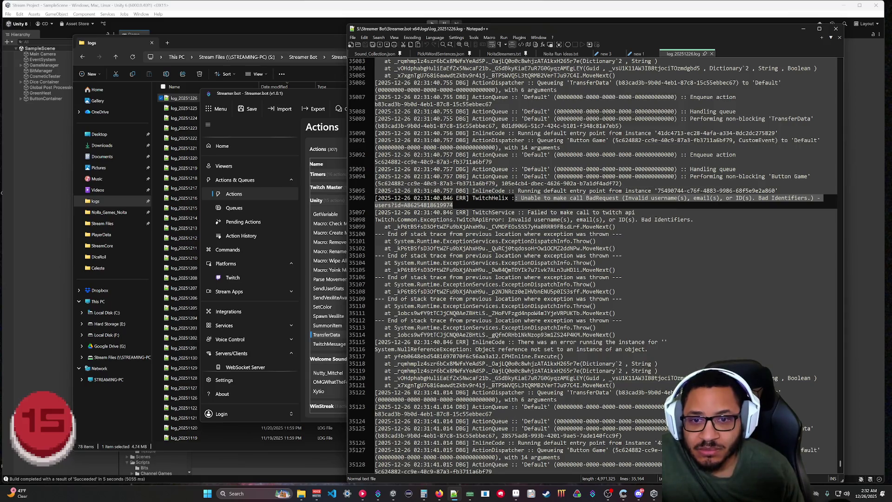
{"action": "left_click", "coordinate": [312, 94]}
Step: Open the Button Game Execute Code script and go to the end of line 16's TwitchGetUserInfoById lookup
{"action": "scroll", "coordinate": [341, 229], "scroll_direction": "up", "scroll_amount": 5}
{"action": "scroll", "coordinate": [366, 244], "scroll_direction": "up", "scroll_amount": 10}
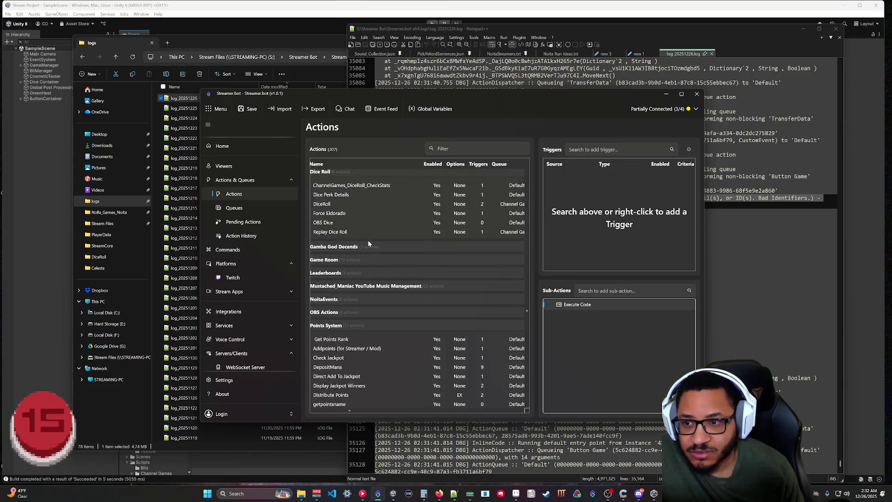
{"action": "scroll", "coordinate": [367, 236], "scroll_direction": "up", "scroll_amount": 5}
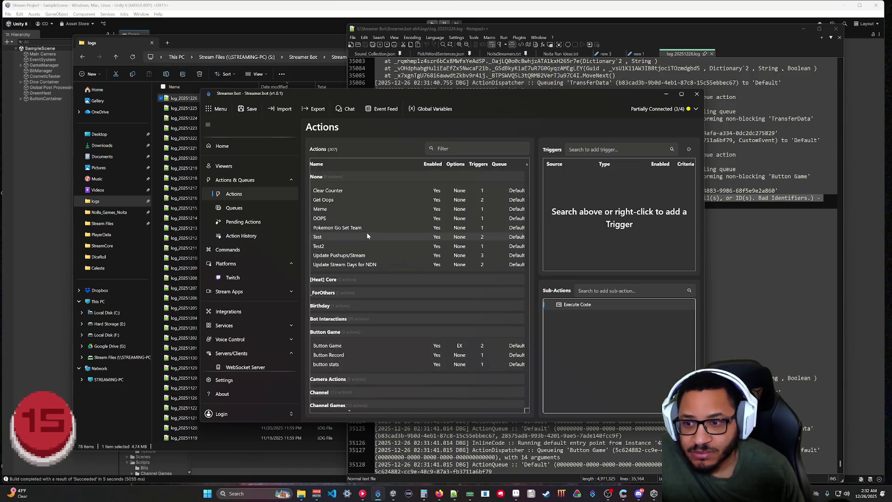
{"action": "scroll", "coordinate": [338, 299], "scroll_direction": "down", "scroll_amount": 3}
{"action": "left_click", "coordinate": [338, 299]}
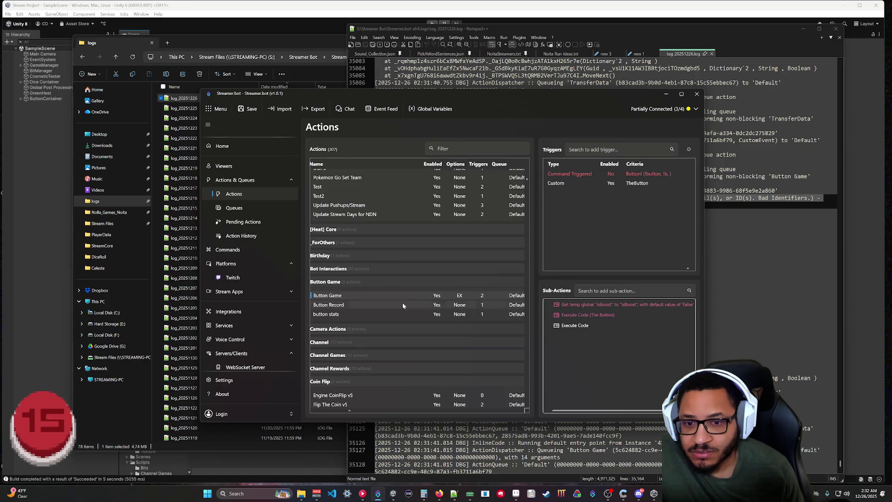
{"action": "double_click", "coordinate": [559, 325]}
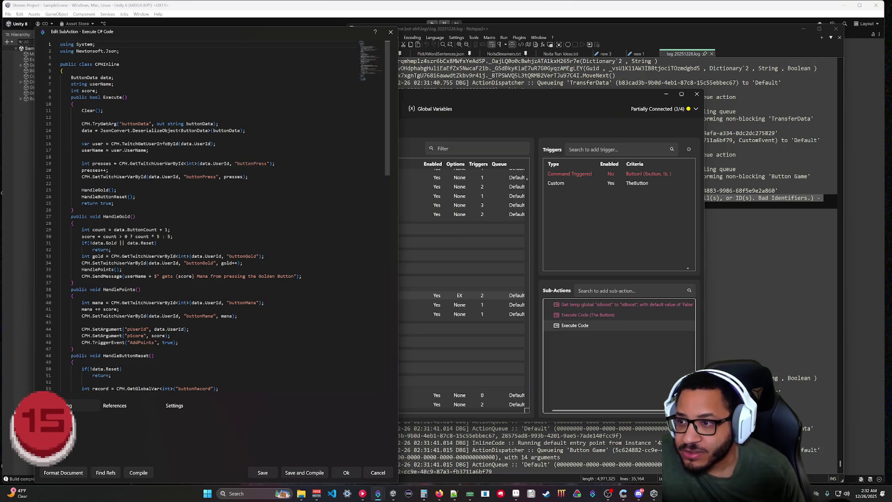
{"action": "left_click_drag", "start_coordinate": [216, 144], "coordinate": [83, 144]}
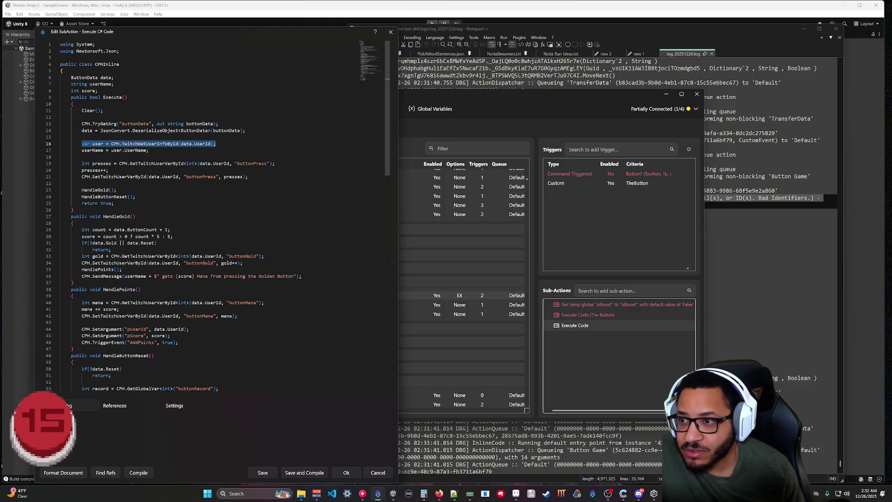
{"action": "left_click", "coordinate": [83, 144]}
{"action": "key", "text": "End"}
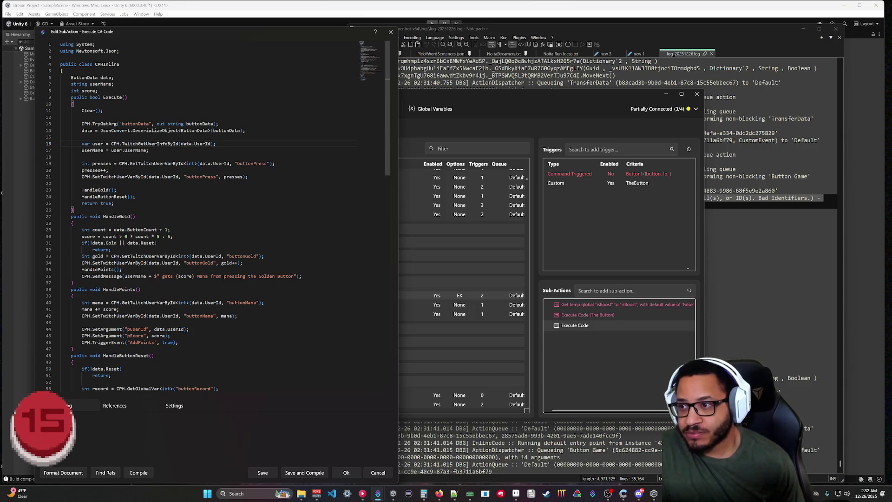
Step: Add an if statement checking whether user or user.UserName is null after the lookup
{"action": "key", "text": "Return"}
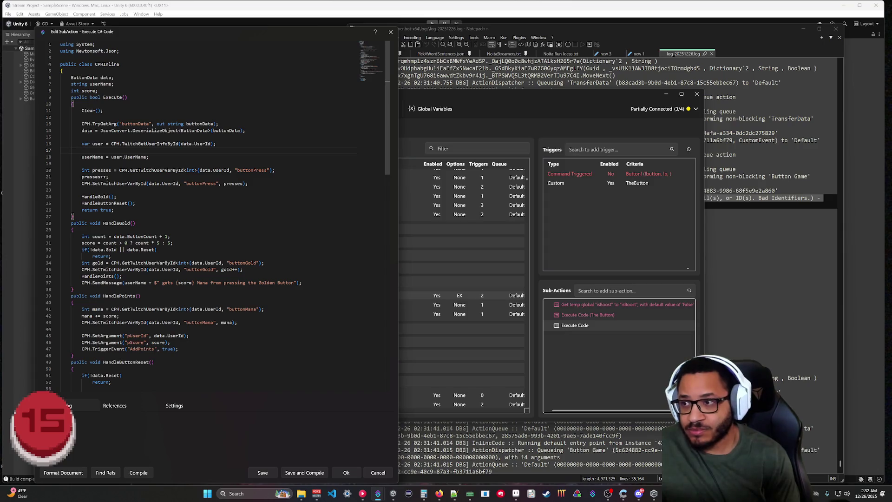
{"action": "type", "text": "if"}
{"action": "type", "text": "9"}
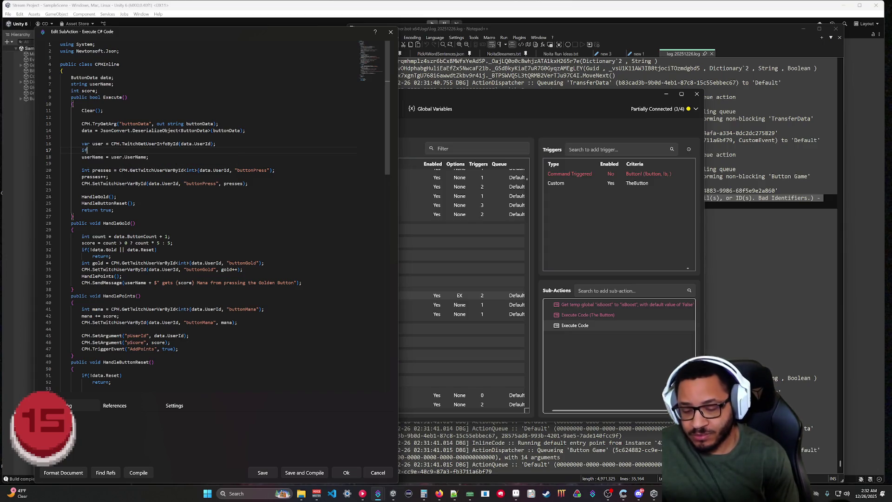
{"action": "type", "text": "(user"}
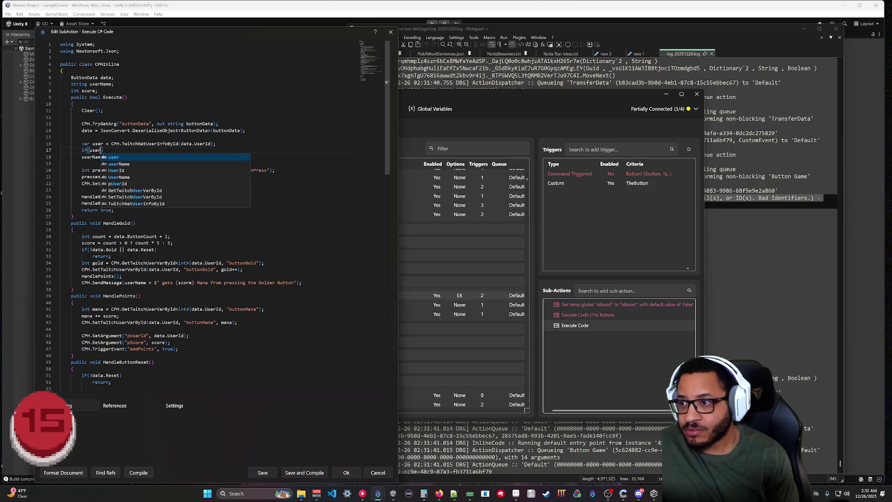
{"action": "type", "text": "== null "}
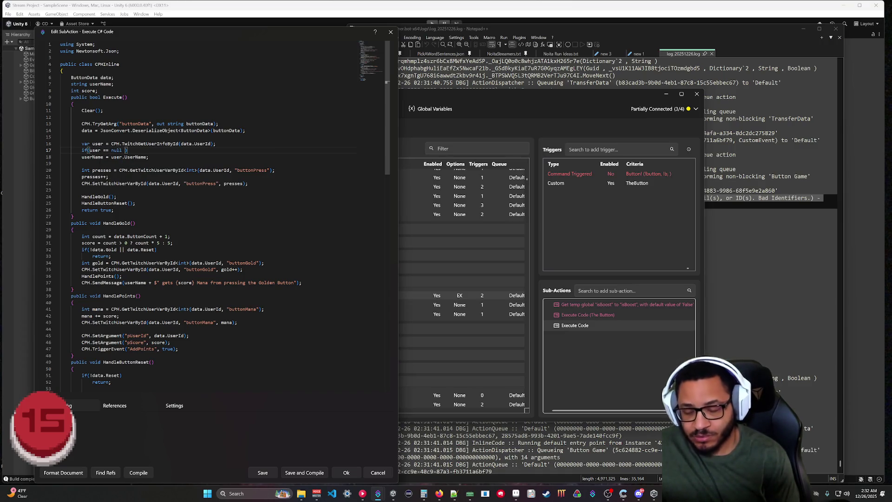
{"action": "type", "text": "|| user.user"}
{"action": "key", "text": "BackSpace"}
{"action": "key", "text": "BackSpace"}
{"action": "key", "text": "BackSpace"}
{"action": "type", "text": "User"}
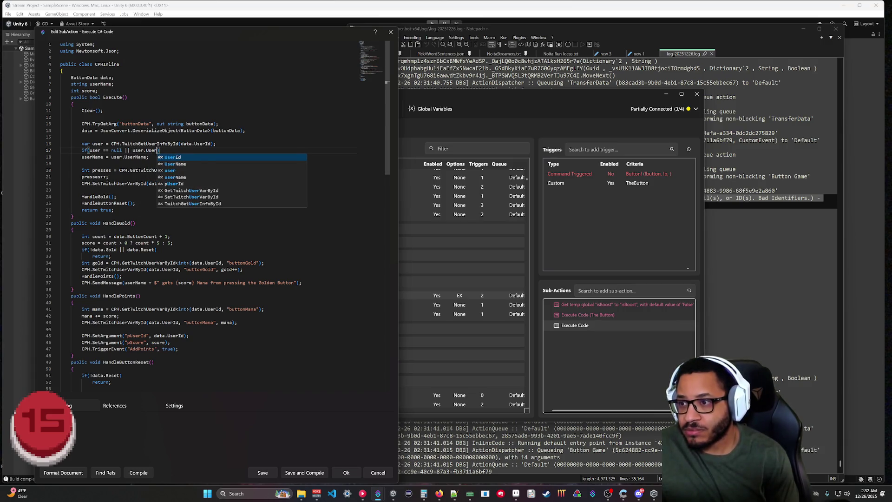
{"action": "type", "text": "Name"}
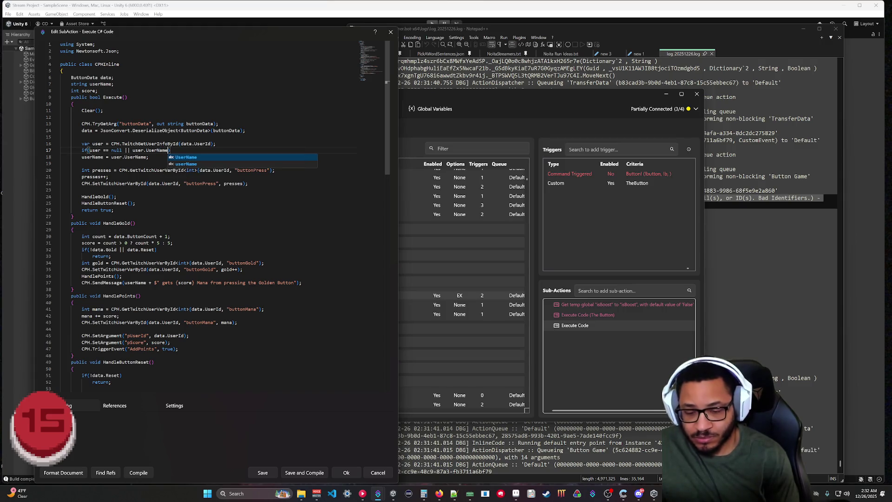
{"action": "type", "text": " == null"}
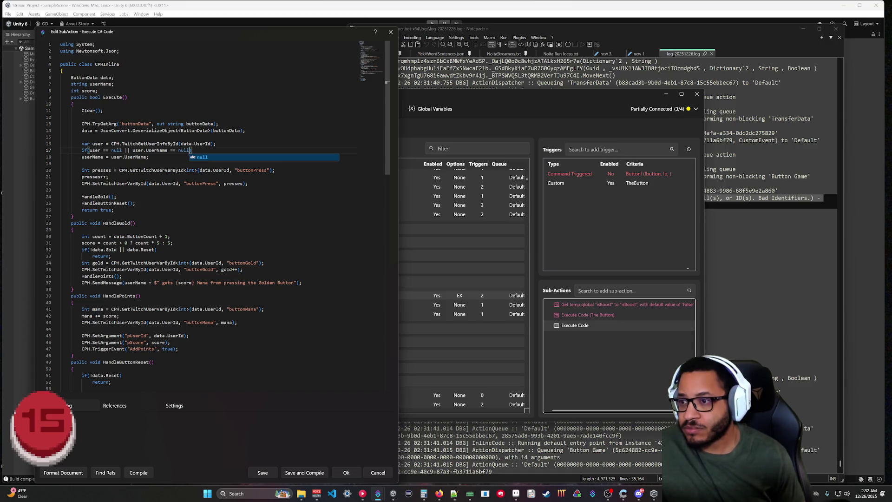
{"action": "type", "text": ")"}
{"action": "key", "text": "Return"}
{"action": "type", "text": "{"}
{"action": "key", "text": "Return"}
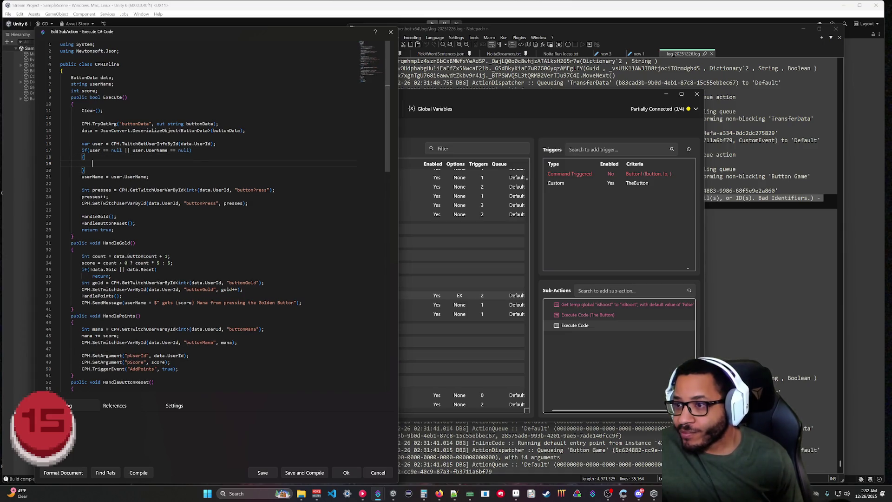
Step: Declare a string uName variable below the user lookup
{"action": "left_click", "coordinate": [217, 144]}
{"action": "key", "text": "Return"}
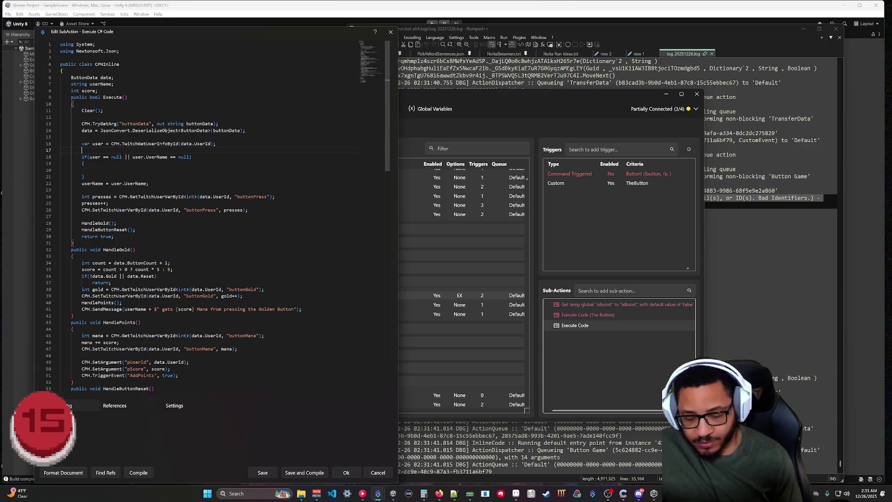
{"action": "type", "text": "string"}
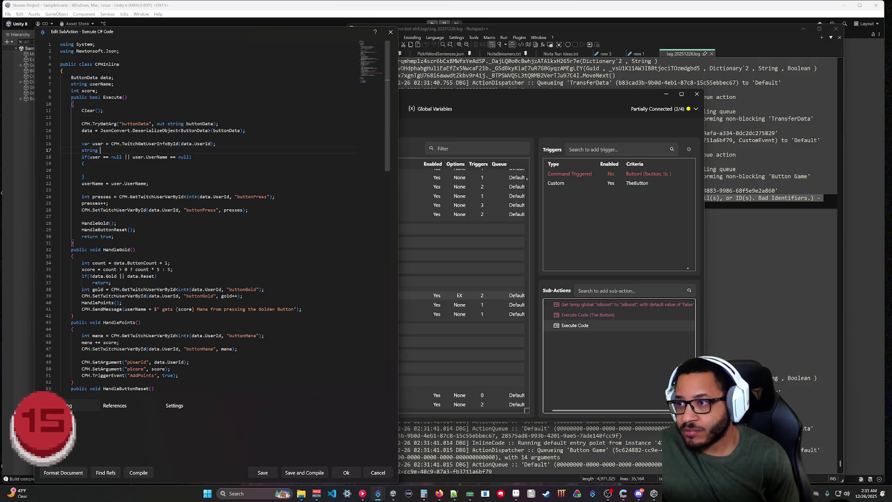
{"action": "key", "text": "ctrl+z"}
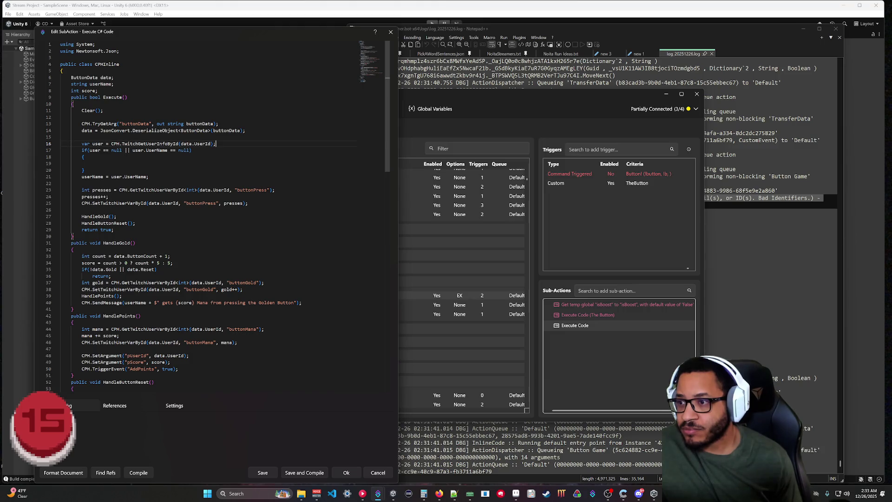
{"action": "key", "text": "Return"}
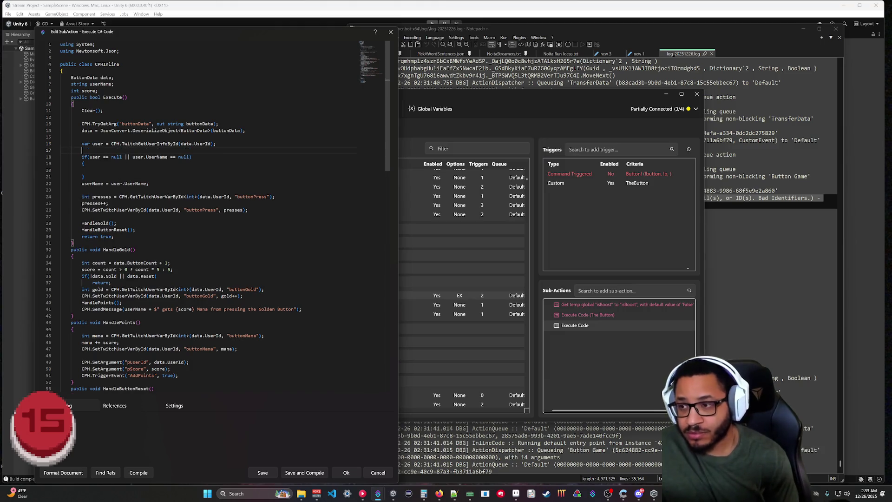
{"action": "type", "text": "string"}
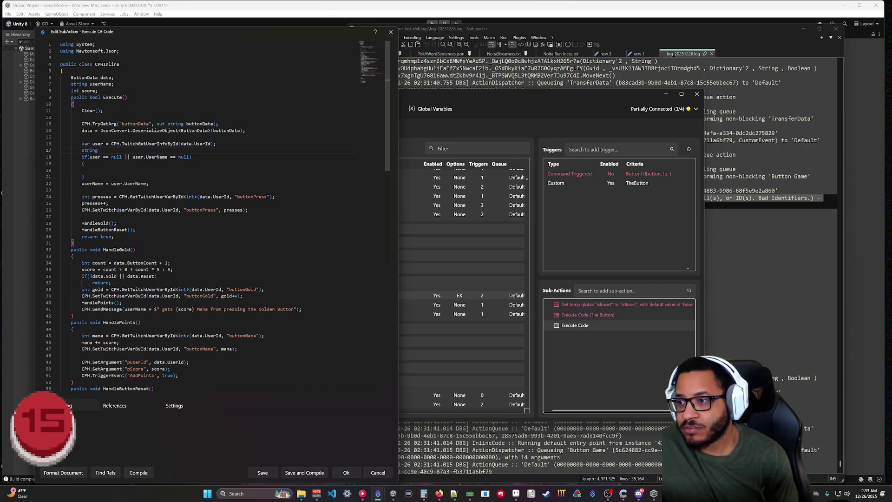
{"action": "type", "text": " uName;"}
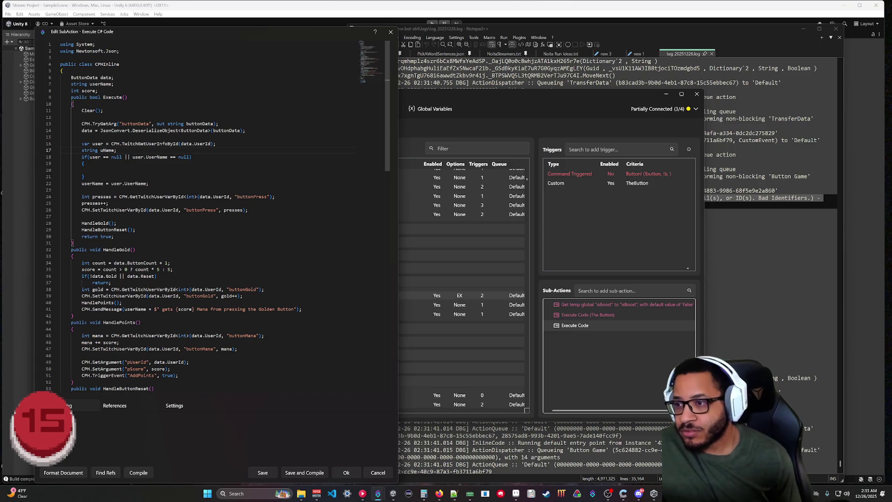
Step: Delete the null-check if block and the uName declaration
{"action": "left_click", "coordinate": [92, 170]}
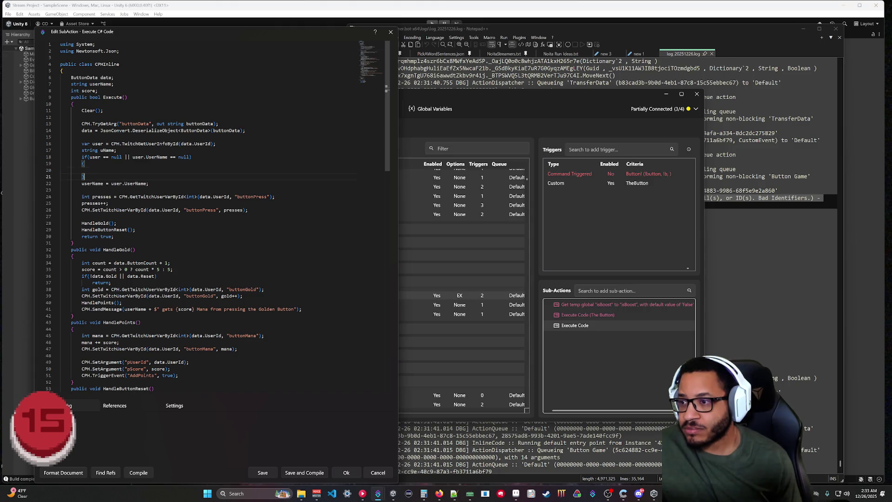
{"action": "left_click_drag", "start_coordinate": [84, 177], "coordinate": [117, 150]}
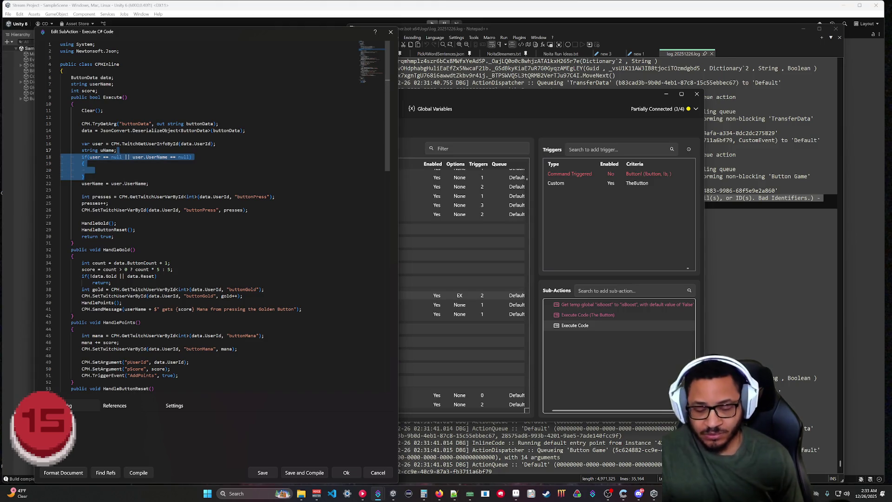
{"action": "key", "text": "BackSpace"}
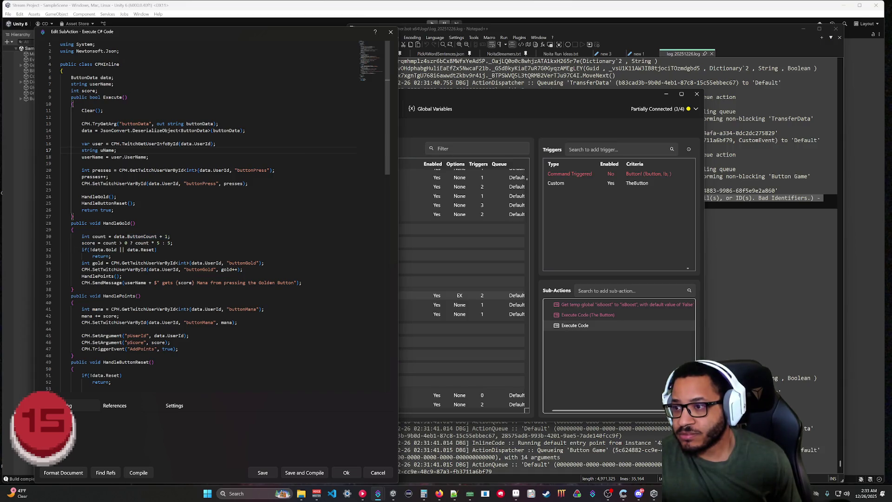
{"action": "key", "text": "shift+Home"}
{"action": "key", "text": "BackSpace"}
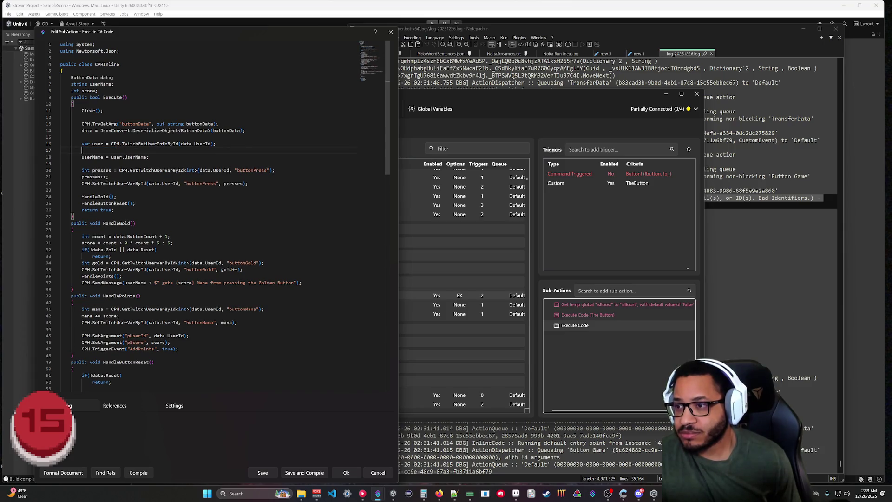
Step: Restore the null-check condition and strip its empty braces to reuse it as an expression
{"action": "left_click", "coordinate": [116, 157]}
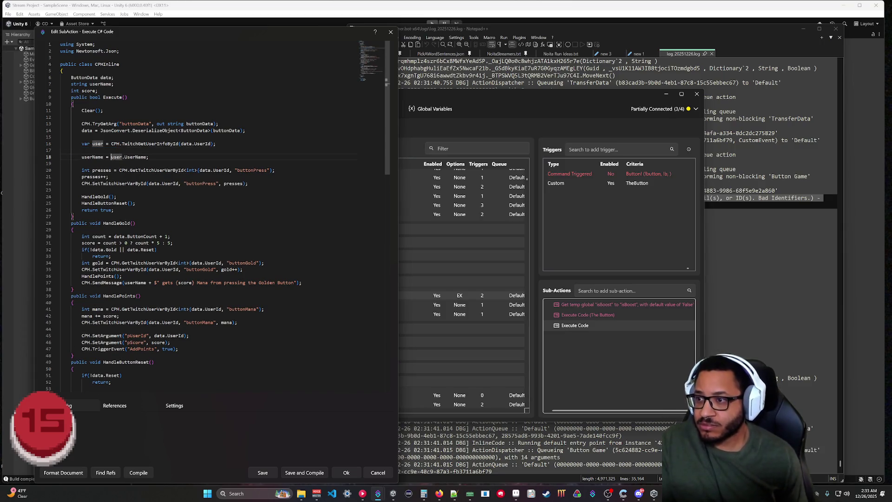
{"action": "type", "text": "user"}
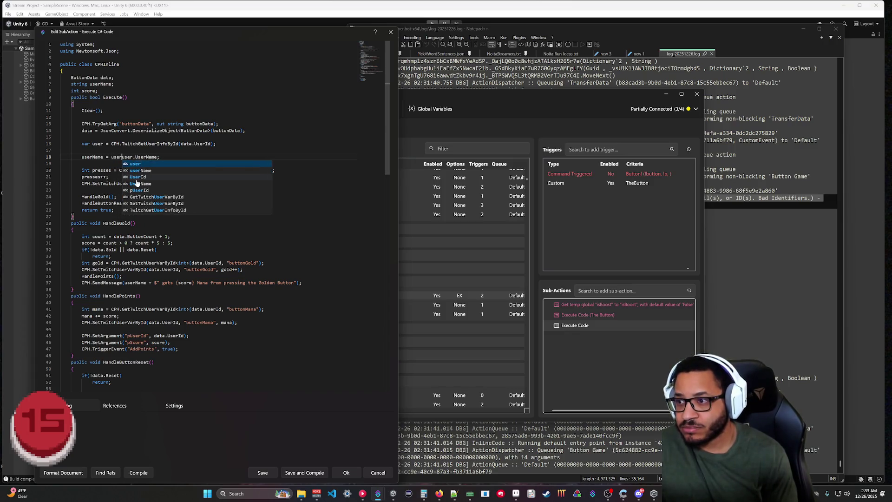
{"action": "key", "text": "BackSpace"}
{"action": "key", "text": "BackSpace"}
{"action": "key", "text": "BackSpace"}
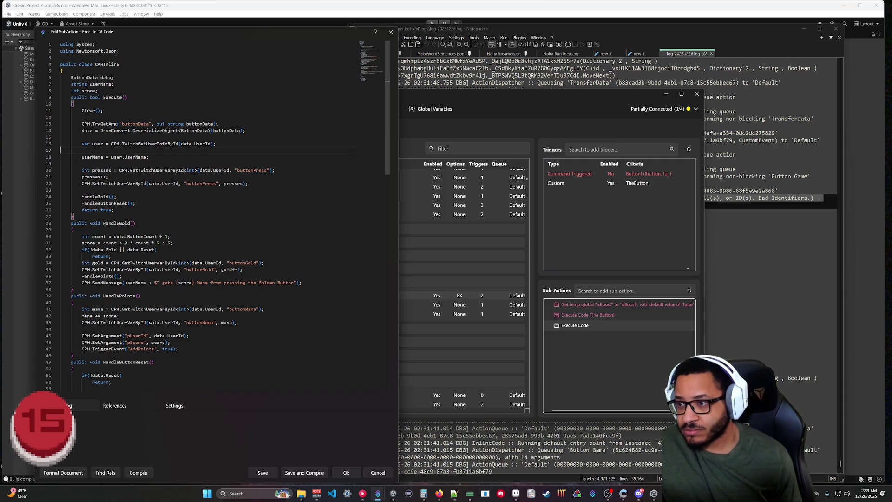
{"action": "type", "text": "boo"}
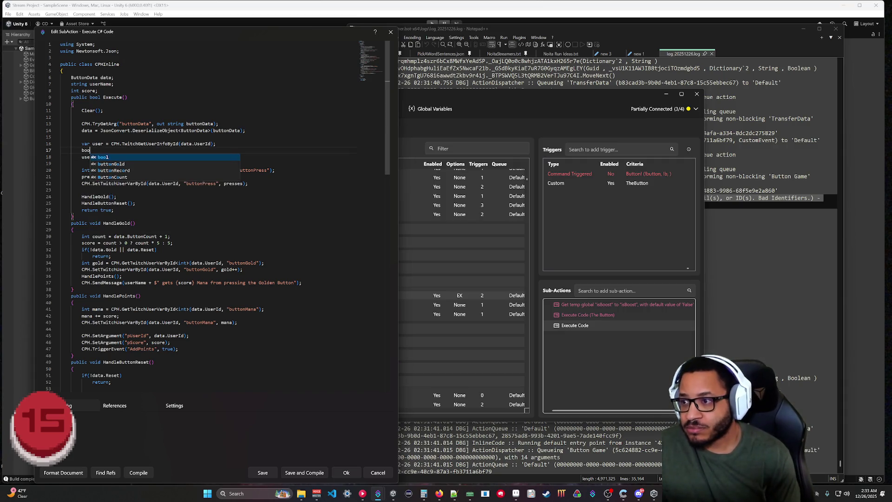
{"action": "key", "text": "ctrl+z"}
{"action": "key", "text": "ctrl+z"}
{"action": "key", "text": "ctrl+z"}
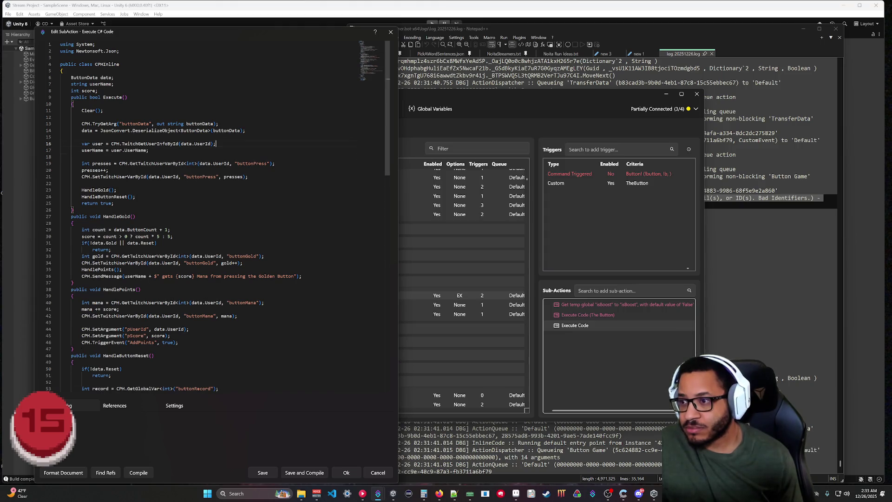
{"action": "key", "text": "ctrl+z"}
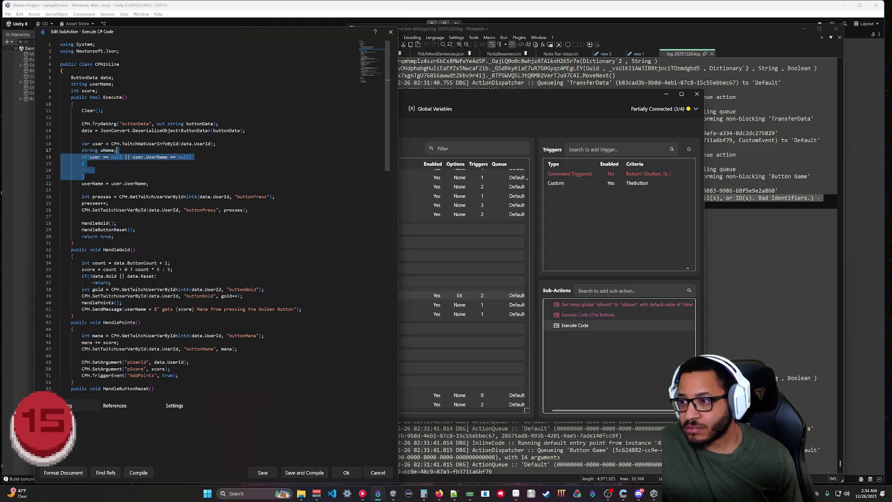
{"action": "key", "text": "ctrl+z"}
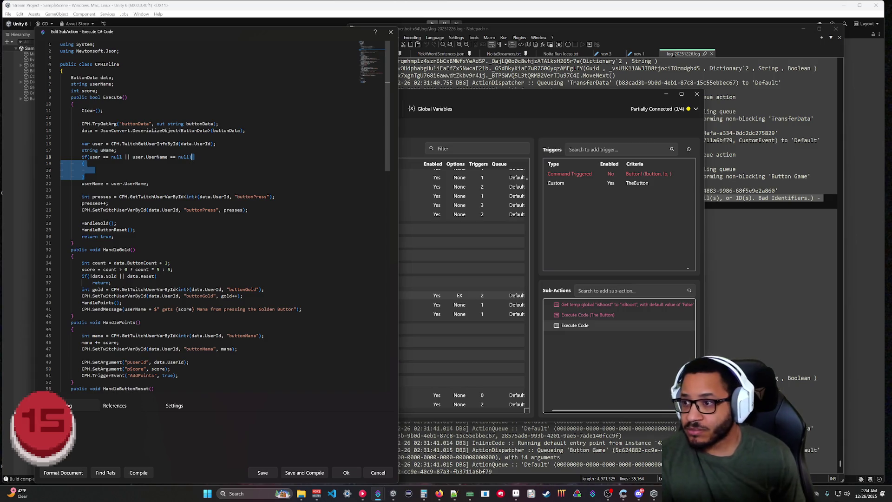
{"action": "key", "text": "Delete"}
{"action": "key", "text": "BackSpace"}
{"action": "key", "text": "BackSpace"}
{"action": "key", "text": "BackSpace"}
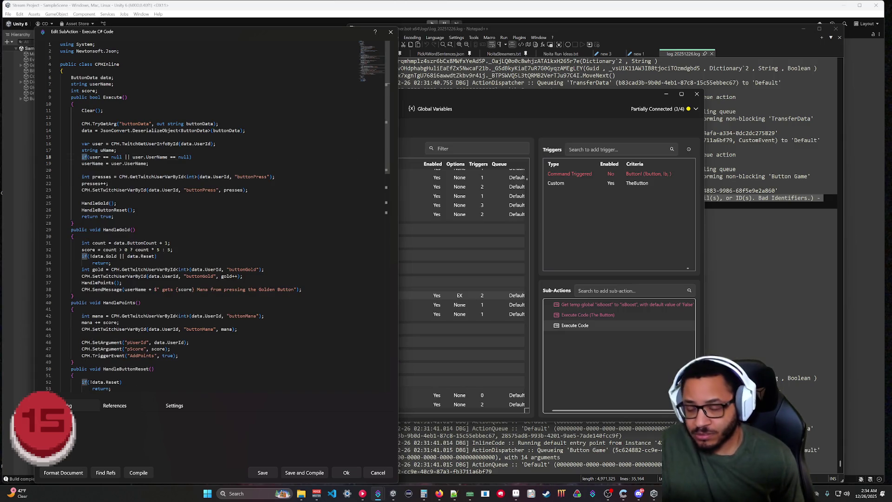
Step: Turn the null check into a ternary giving userName the fallback "someone", then compile
{"action": "type", "text": "bool ("}
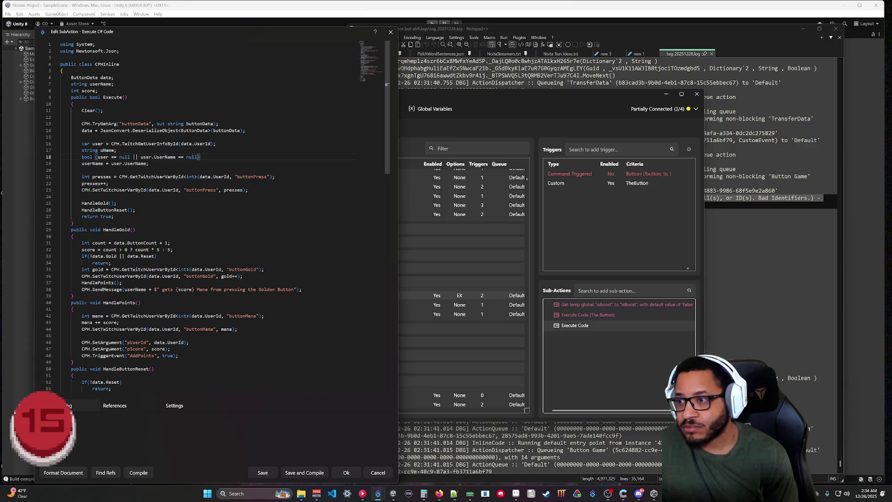
{"action": "type", "text": "someone "}
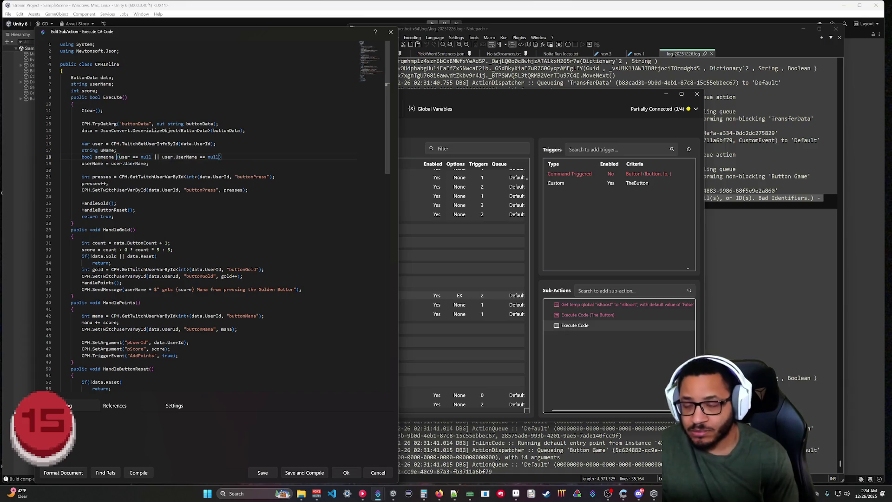
{"action": "type", "text": "="}
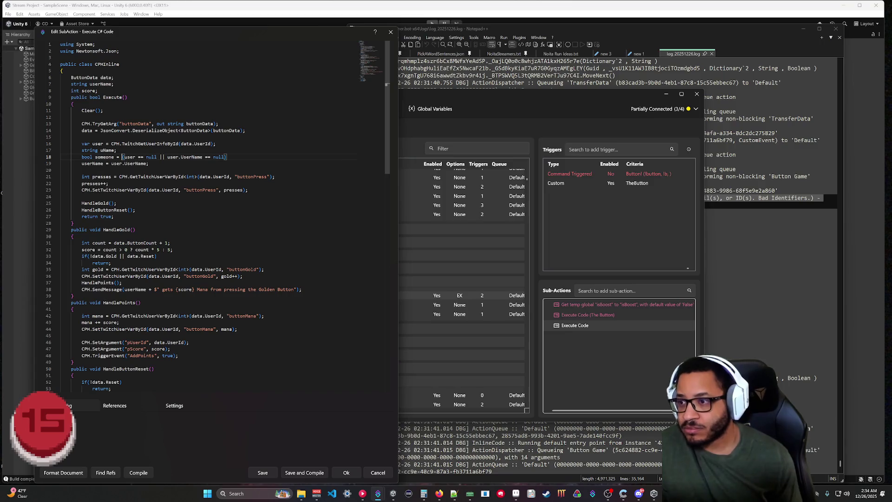
{"action": "left_click_drag", "start_coordinate": [117, 150], "coordinate": [217, 144]}
{"action": "key", "text": "BackSpace"}
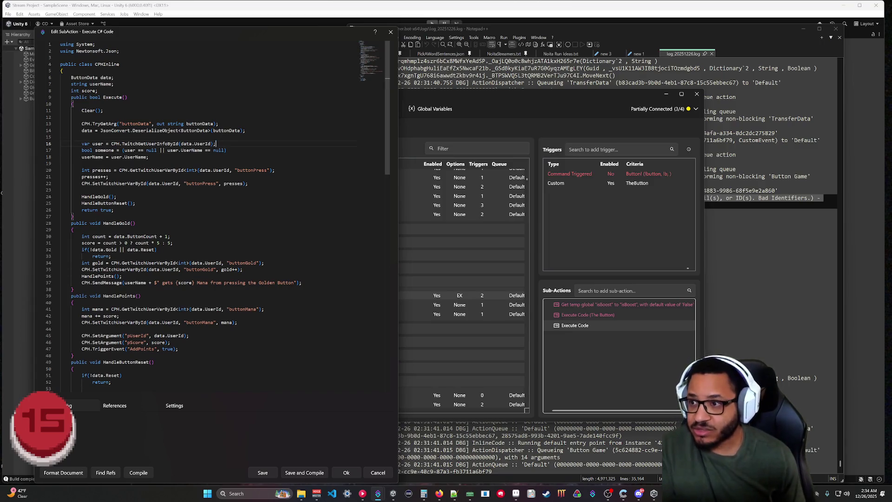
{"action": "type", "text": "sopmeone ? "}
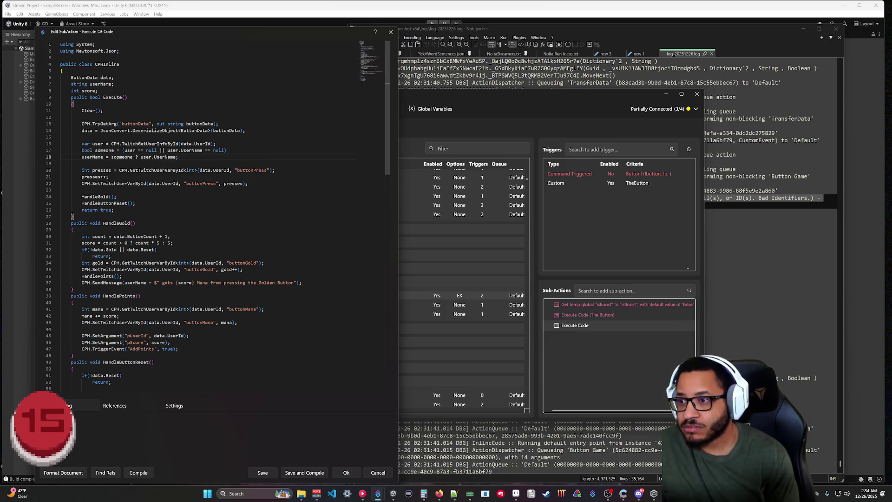
{"action": "type", "text": "\"sme"}
{"action": "key", "text": "BackSpace"}
{"action": "key", "text": "BackSpace"}
{"action": "type", "text": "omeone\""}
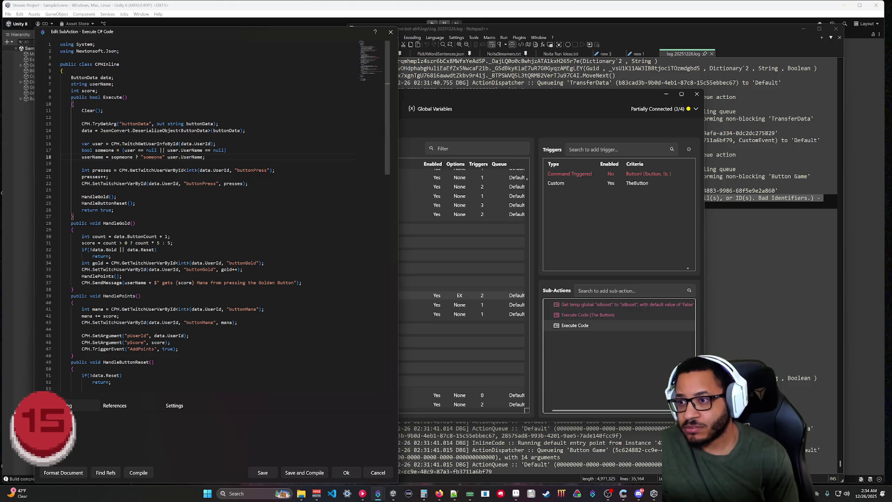
{"action": "type", "text": " :"}
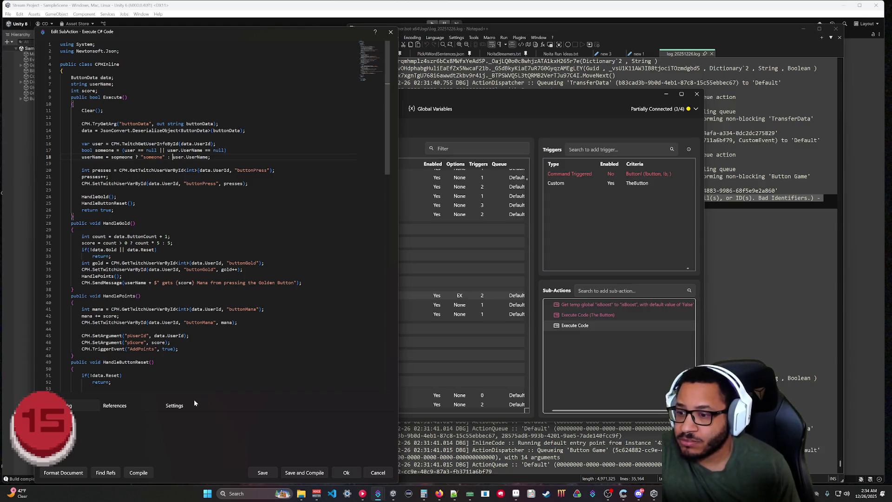
{"action": "left_click", "coordinate": [141, 474]}
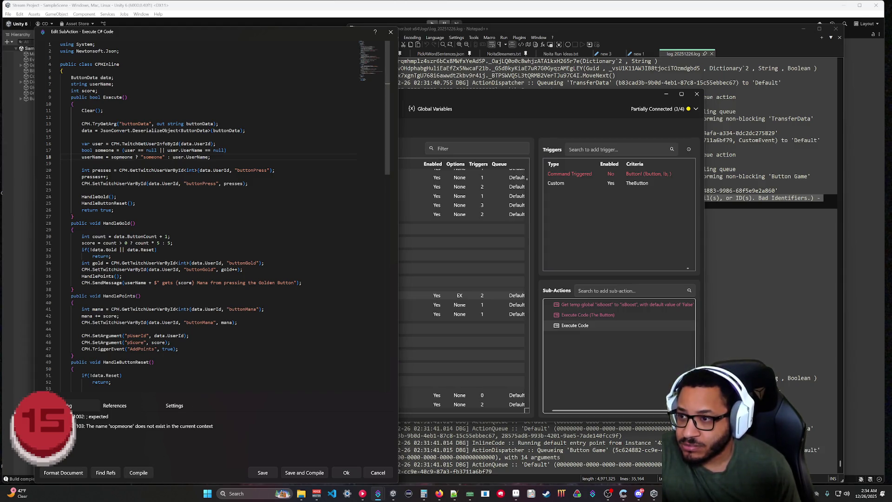
Step: Add the missing ';' on line 17, correct 'sopmeone' to 'someone', and recompile cleanly
{"action": "type", "text": ";"}
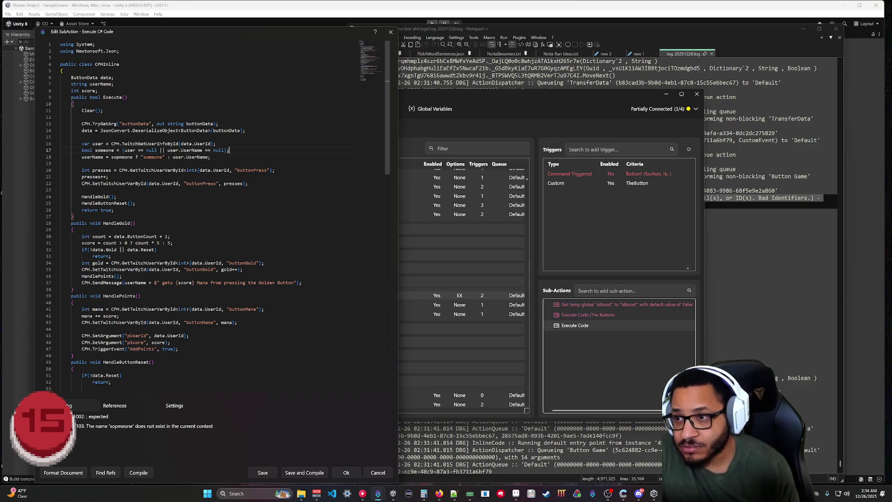
{"action": "left_click", "coordinate": [138, 473]}
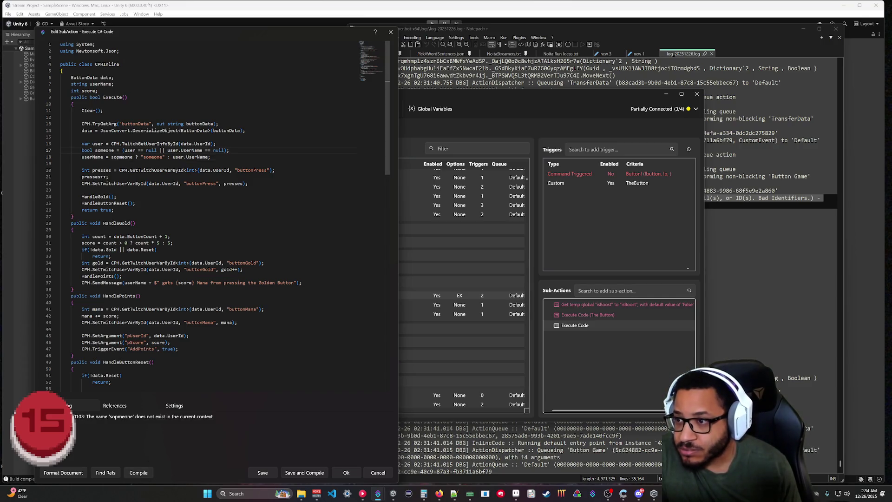
{"action": "double_click", "coordinate": [122, 157]}
{"action": "type", "text": "someone"}
{"action": "left_click", "coordinate": [139, 472]}
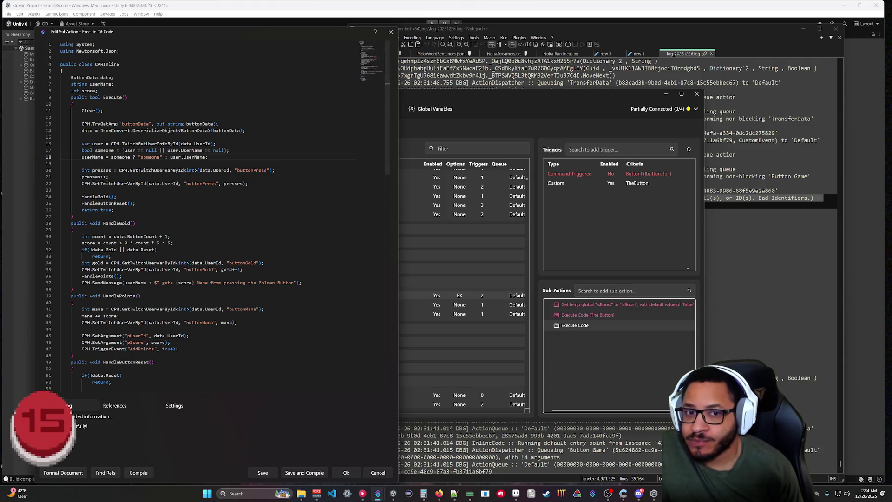
{"action": "left_click", "coordinate": [766, 278]}
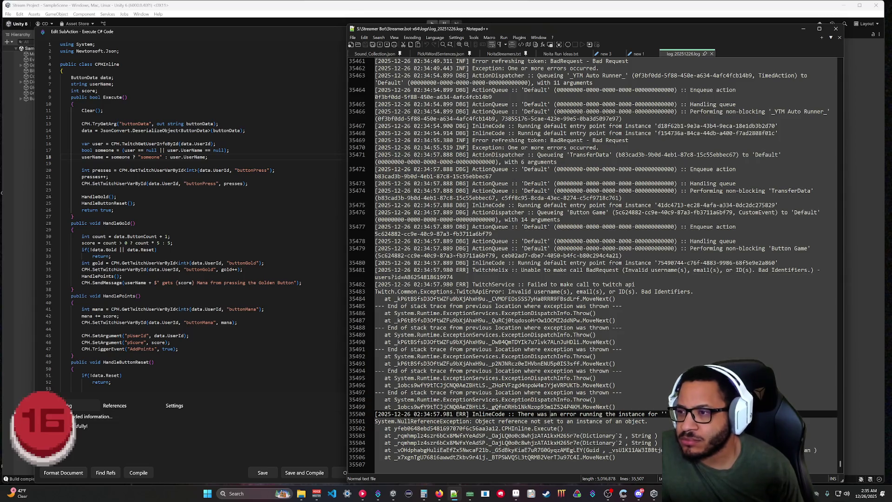
Step: Add a debug line on line 15 logging "FHGISUOF:HSDA: " plus data.UserId, and compile
{"action": "left_click", "coordinate": [140, 137]}
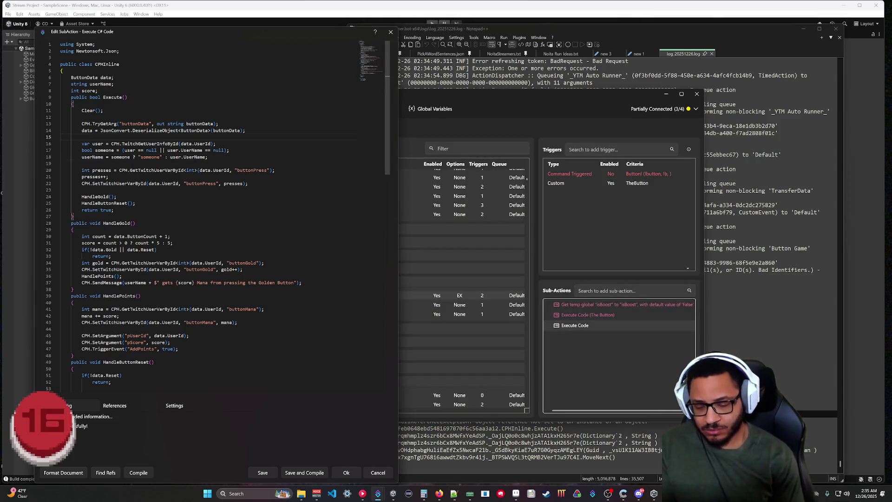
{"action": "type", "text": "Debug.Log(\"FHG"}
{"action": "type", "text": "ISUOF:HSDA: \" "}
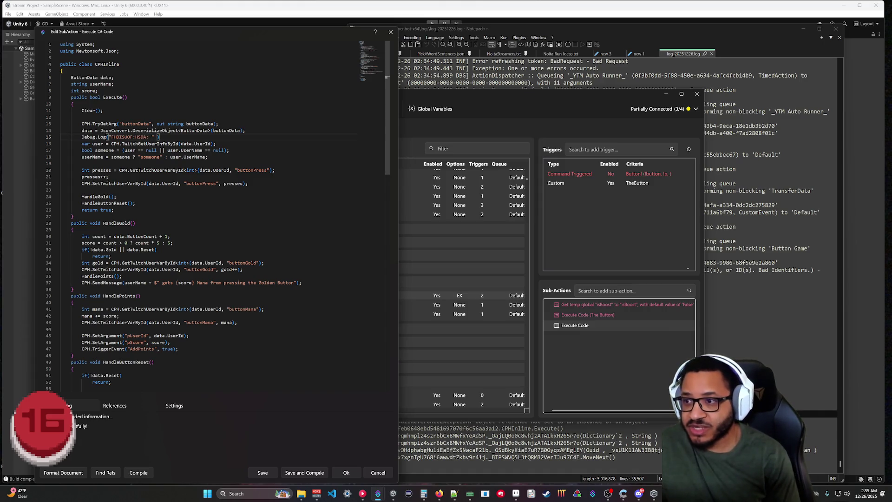
{"action": "type", "text": "+ data."}
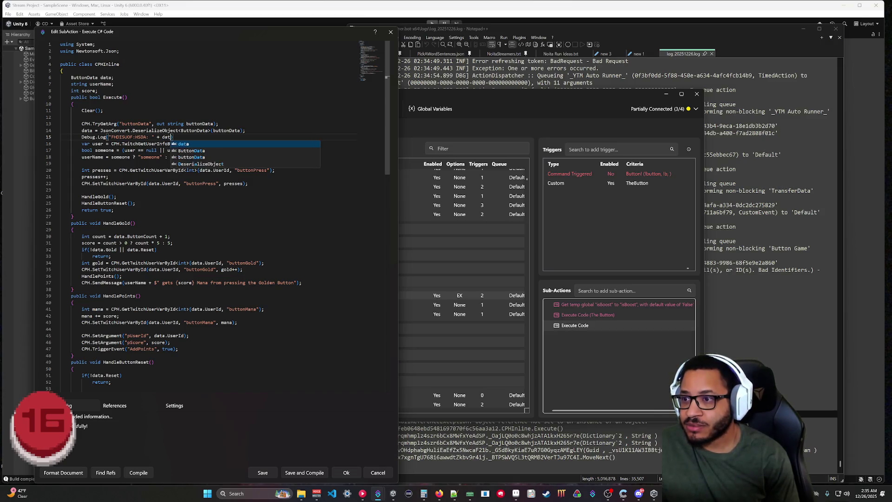
{"action": "type", "text": "User"}
{"action": "key", "text": "Tab"}
{"action": "type", "text": ");"}
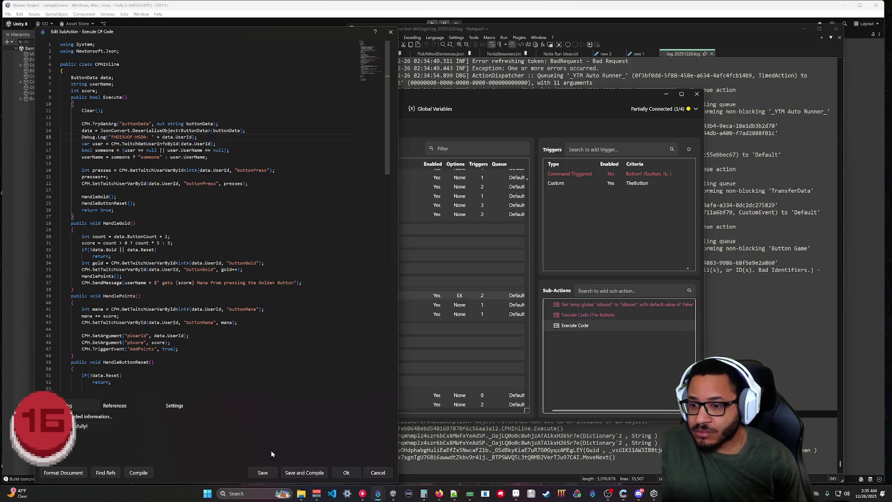
{"action": "left_click", "coordinate": [302, 473]}
Step: Replace Debug.Log with CPH.LogDebug, recompile, and close the script editor
{"action": "left_click", "coordinate": [108, 137]}
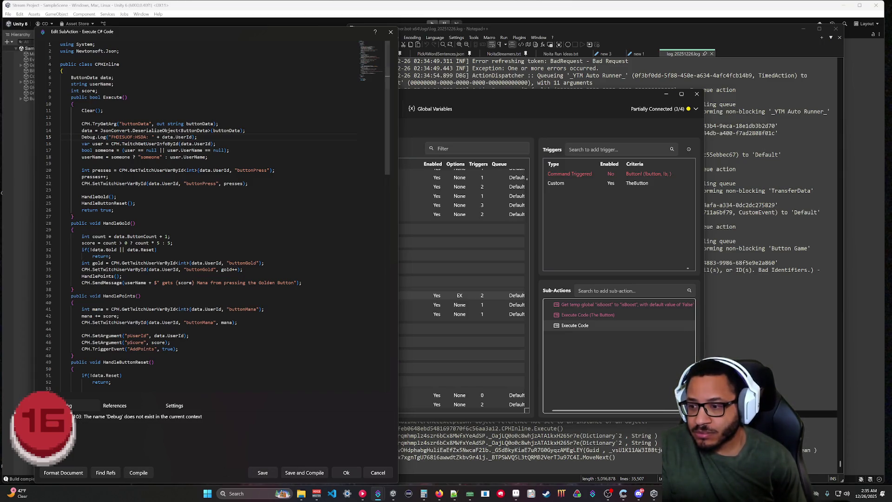
{"action": "key", "text": "BackSpace"}
{"action": "key", "text": "BackSpace"}
{"action": "key", "text": "BackSpace"}
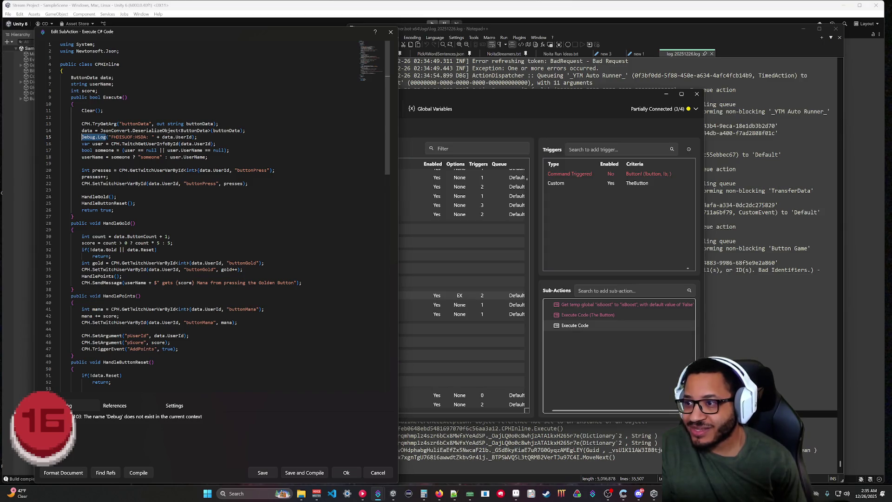
{"action": "type", "text": "CPH.LogDebug"}
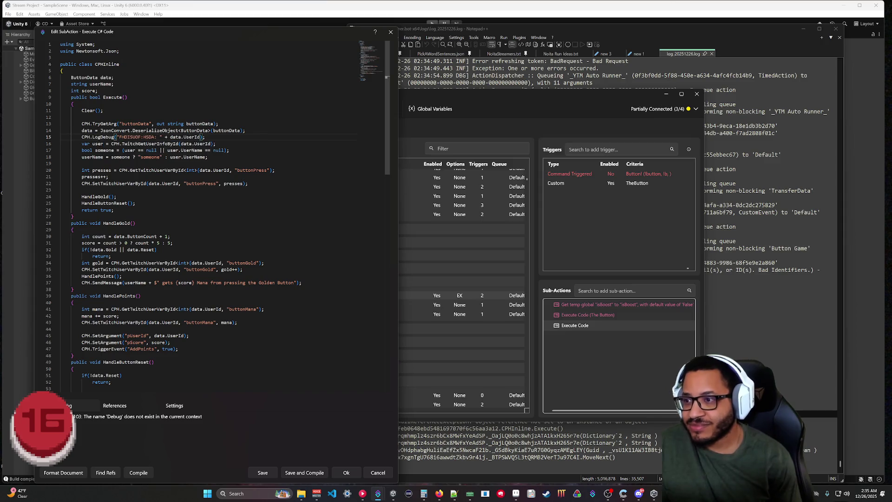
{"action": "left_click", "coordinate": [133, 473]}
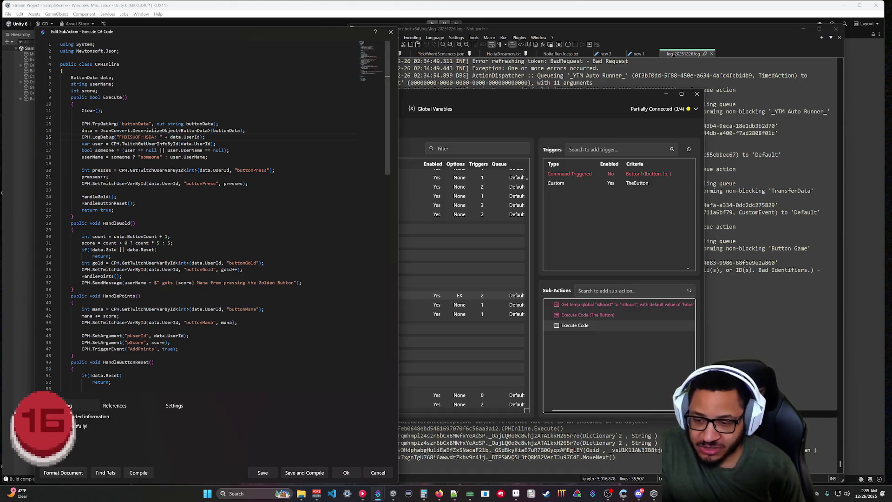
{"action": "left_click", "coordinate": [300, 472]}
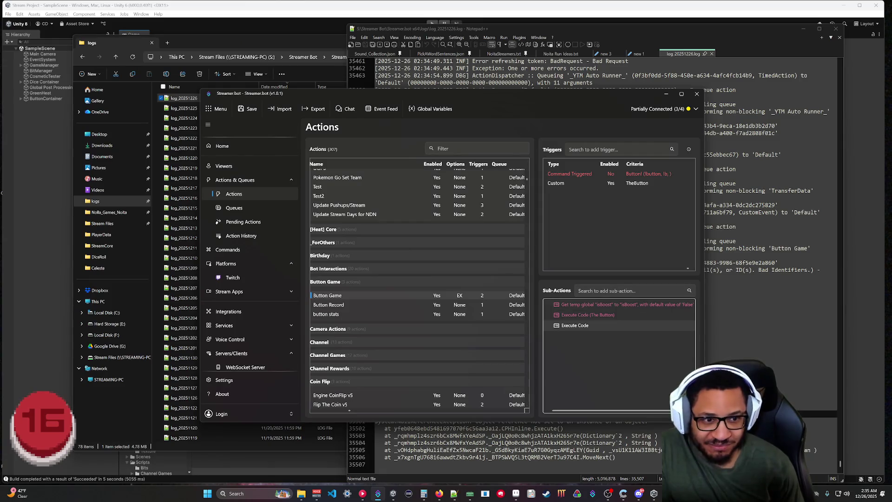
{"action": "left_click", "coordinate": [753, 349]}
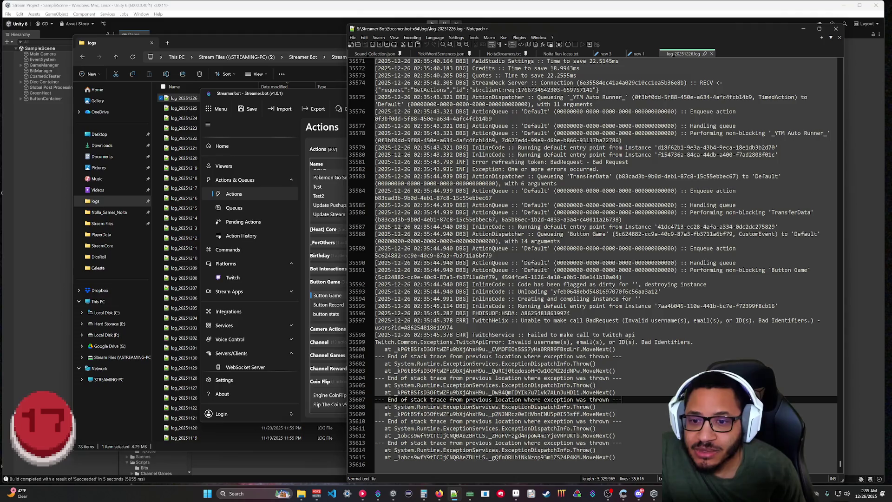
{"action": "key", "text": "alt+Tab"}
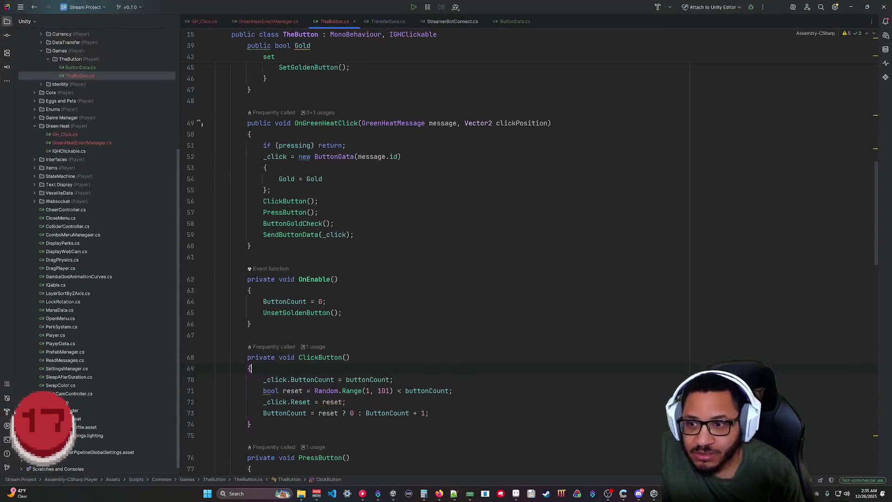
Step: Show GreenHeatEventManager.cs in Rider, scrolled up to its TestClickId fields
{"action": "scroll", "coordinate": [437, 251], "scroll_direction": "up", "scroll_amount": 12}
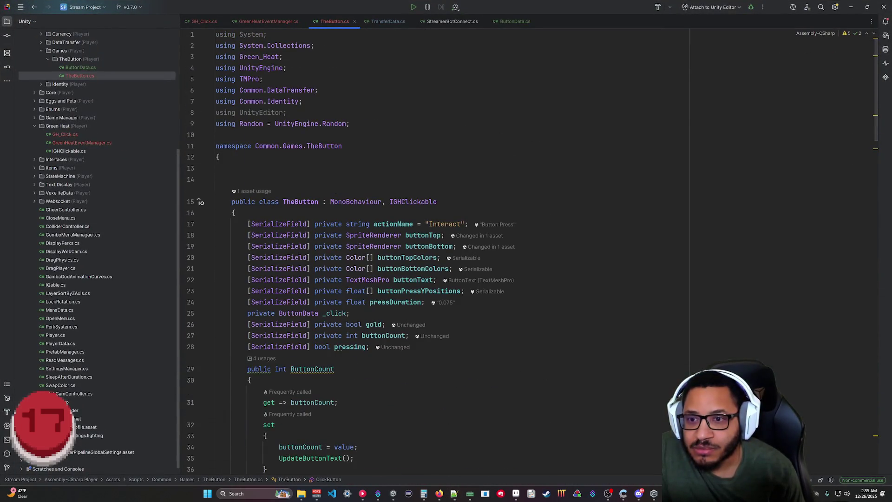
{"action": "left_click", "coordinate": [273, 21]}
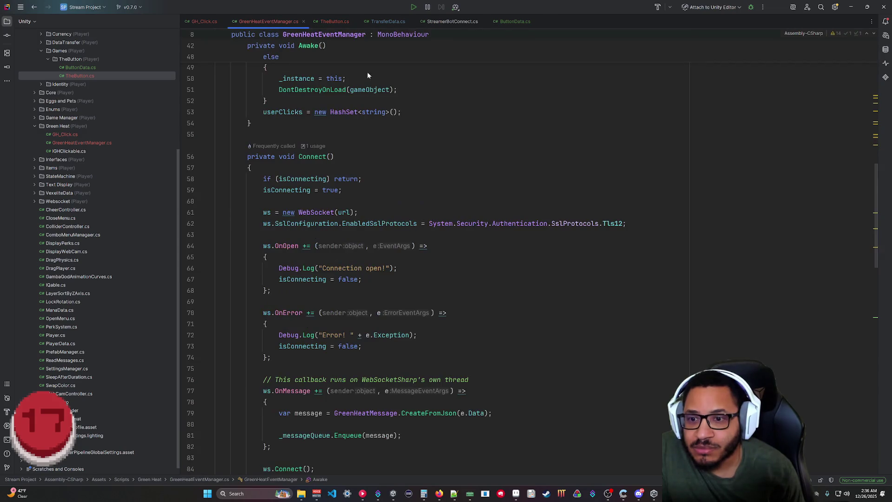
{"action": "scroll", "coordinate": [367, 72], "scroll_direction": "up", "scroll_amount": 10}
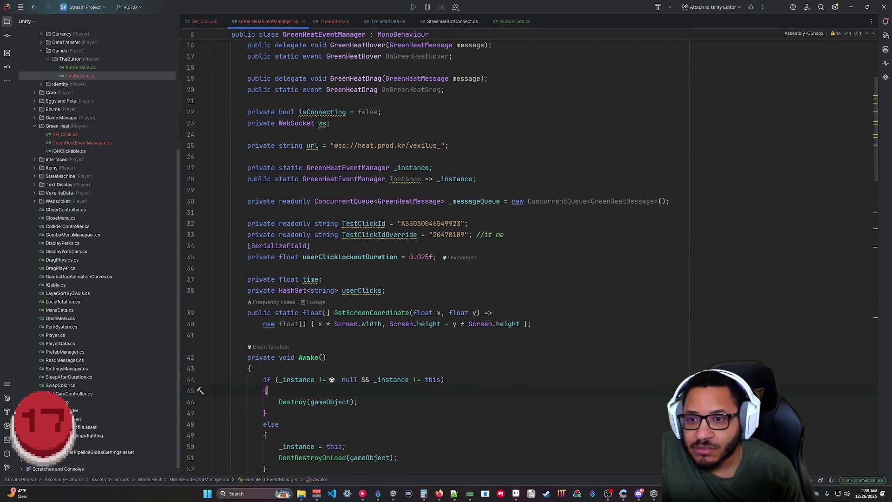
Step: Bring the Notepad++ log up and reposition it over the lower part of the screen
{"action": "left_click", "coordinate": [455, 494]}
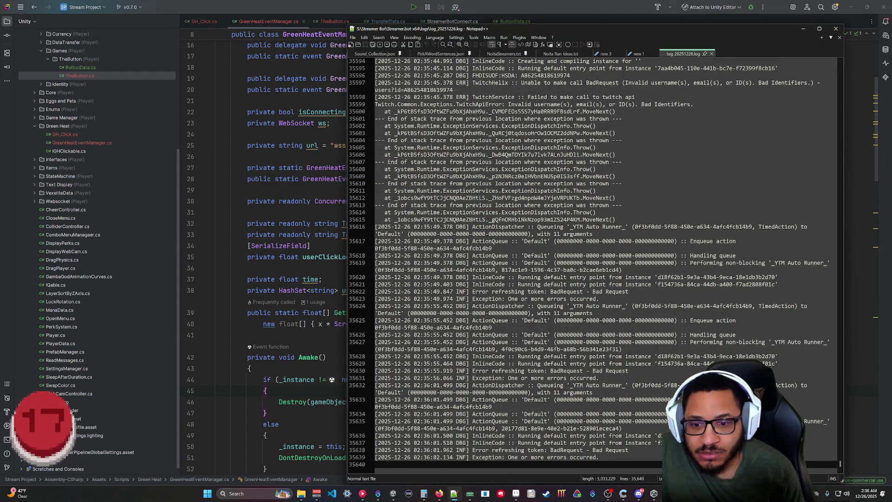
{"action": "scroll", "coordinate": [594, 261], "scroll_direction": "up", "scroll_amount": 6}
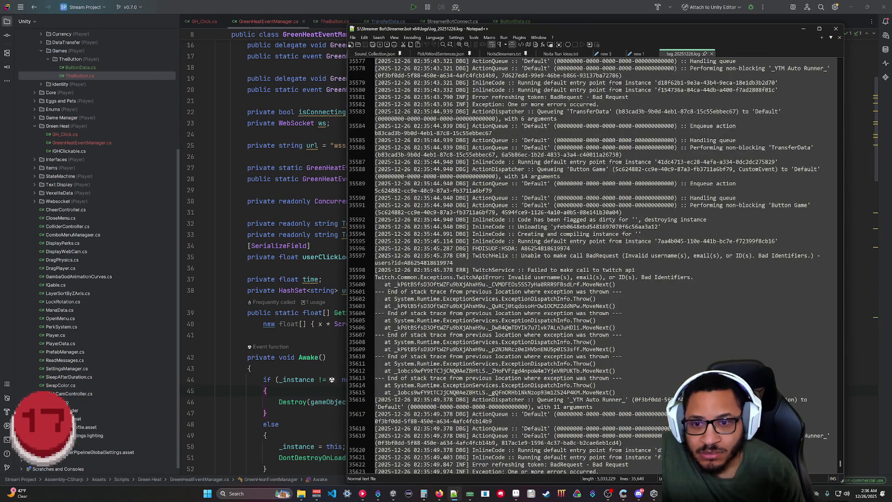
{"action": "mouse_move", "coordinate": [738, 34]}
{"action": "left_mouse_down"}
{"action": "mouse_move", "coordinate": [671, 205]}
{"action": "mouse_move", "coordinate": [625, 208]}
{"action": "mouse_move", "coordinate": [570, 318]}
{"action": "mouse_move", "coordinate": [651, 149]}
{"action": "mouse_move", "coordinate": [587, 332]}
{"action": "left_mouse_up"}
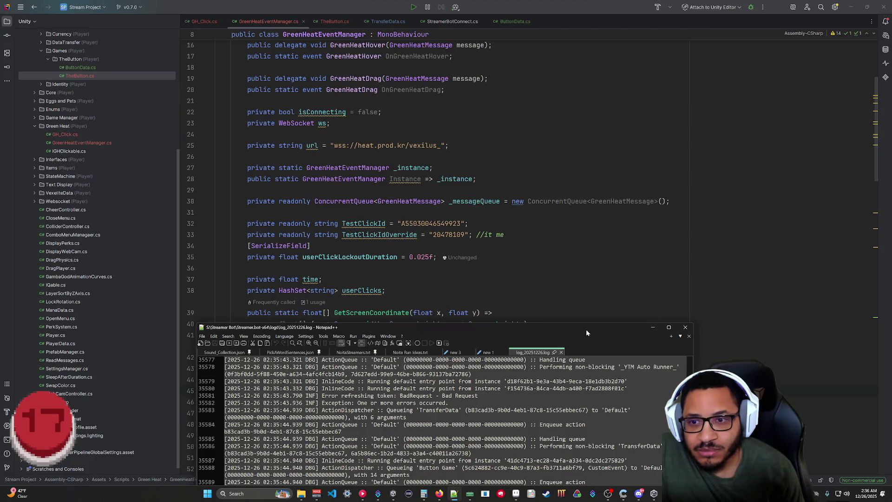
{"action": "mouse_move", "coordinate": [587, 329]}
{"action": "left_mouse_down"}
{"action": "mouse_move", "coordinate": [591, 297]}
{"action": "mouse_move", "coordinate": [611, 280]}
{"action": "mouse_move", "coordinate": [626, 104]}
{"action": "left_mouse_up"}
Step: Check the newest logged user ID line in Notepad++, then minimize the log window
{"action": "left_click", "coordinate": [440, 494]}
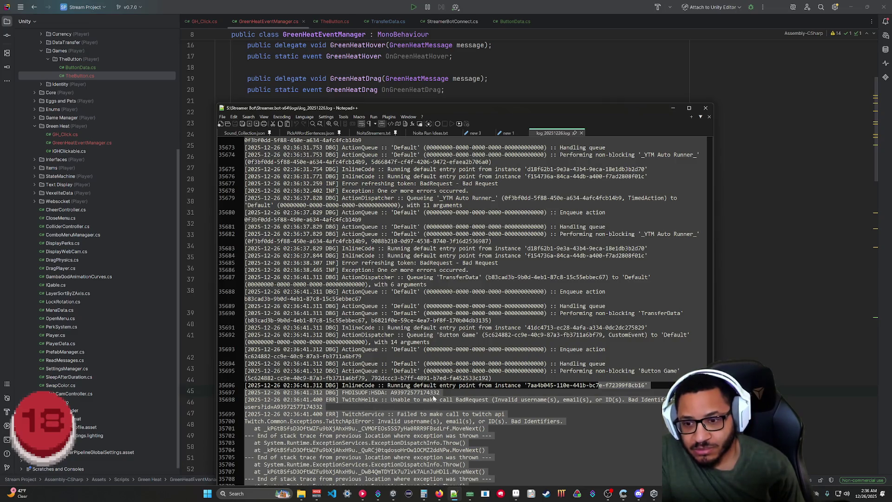
{"action": "left_click", "coordinate": [435, 393]}
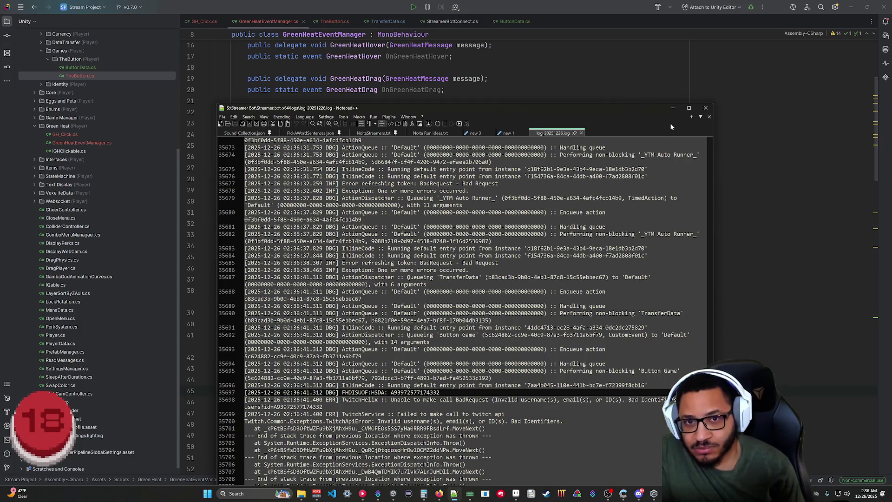
{"action": "left_click", "coordinate": [673, 108]}
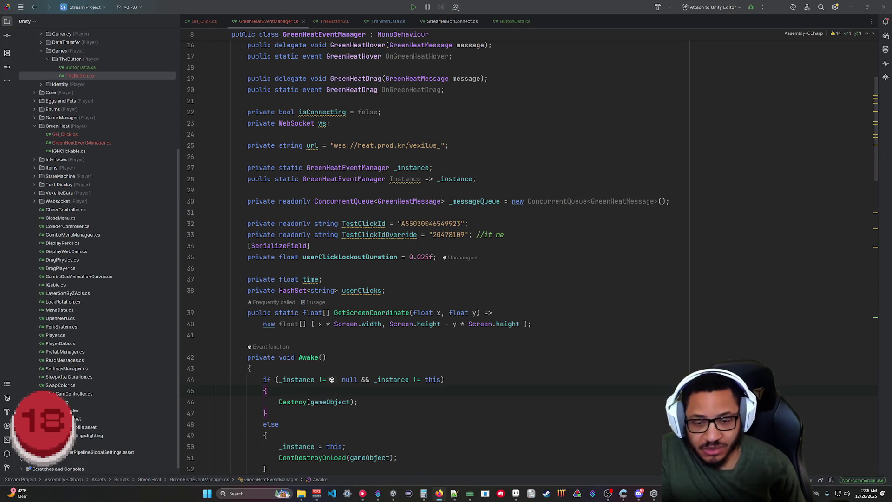
Step: Add '//TODO: Test click id changes every refresh, remove this' after TestClickId on line 32
{"action": "left_click", "coordinate": [469, 223]}
{"action": "type", "text": "//TODO:"}
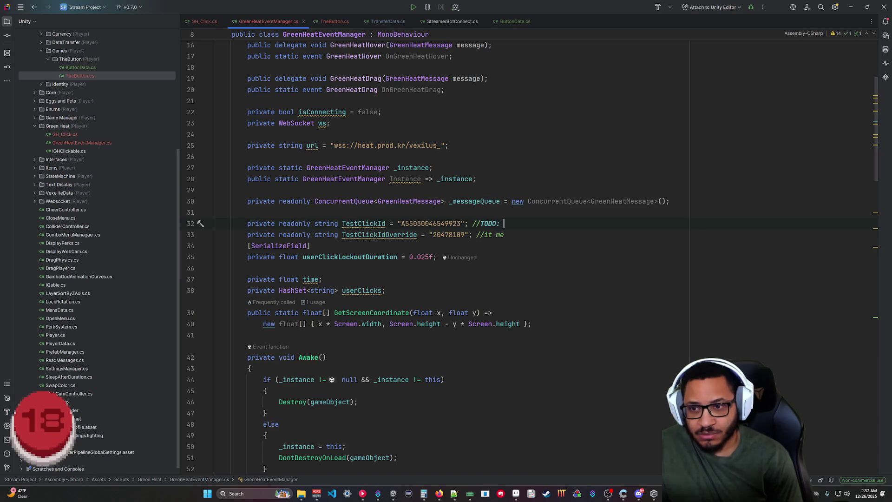
{"action": "type", "text": "Test click id chan"}
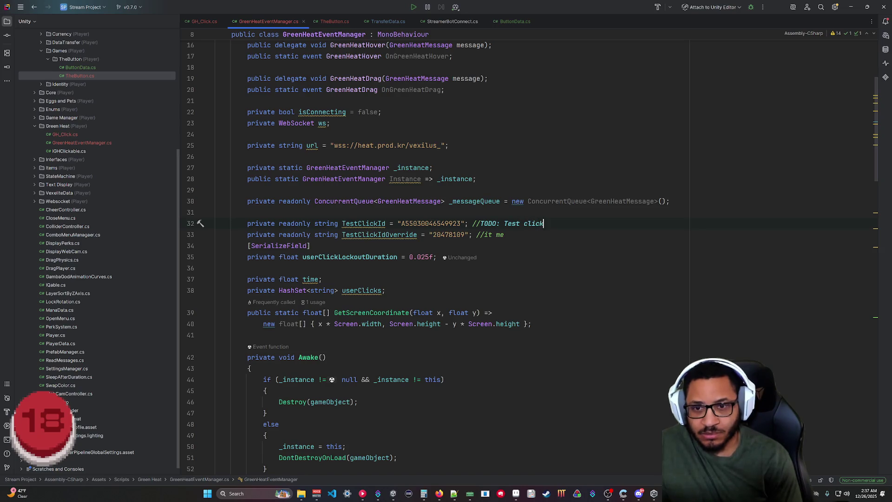
{"action": "type", "text": "ges "}
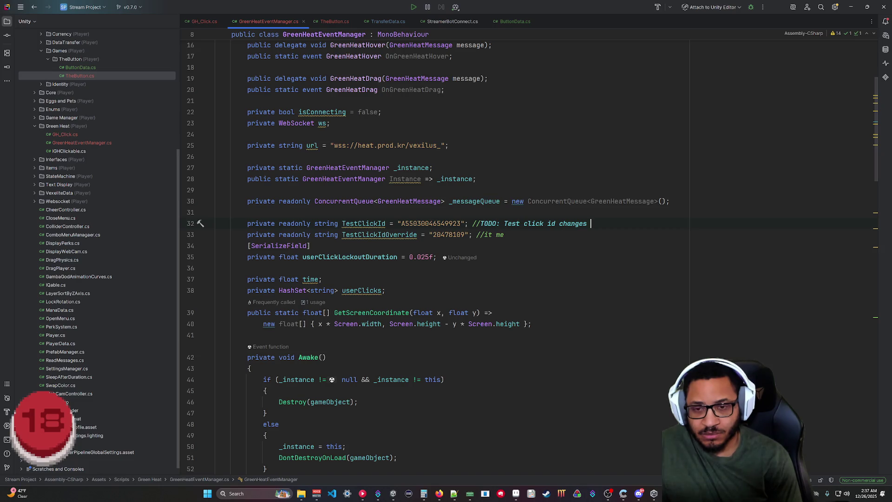
{"action": "type", "text": "every "}
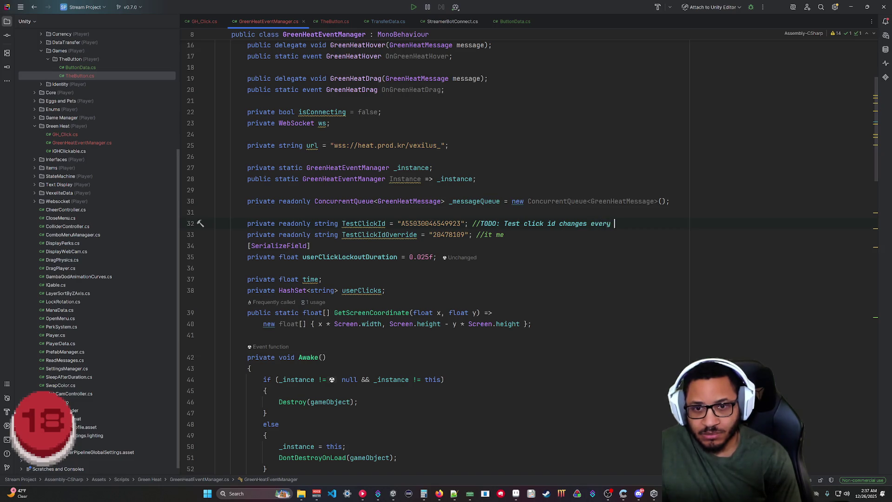
{"action": "type", "text": "refresh, remove this"}
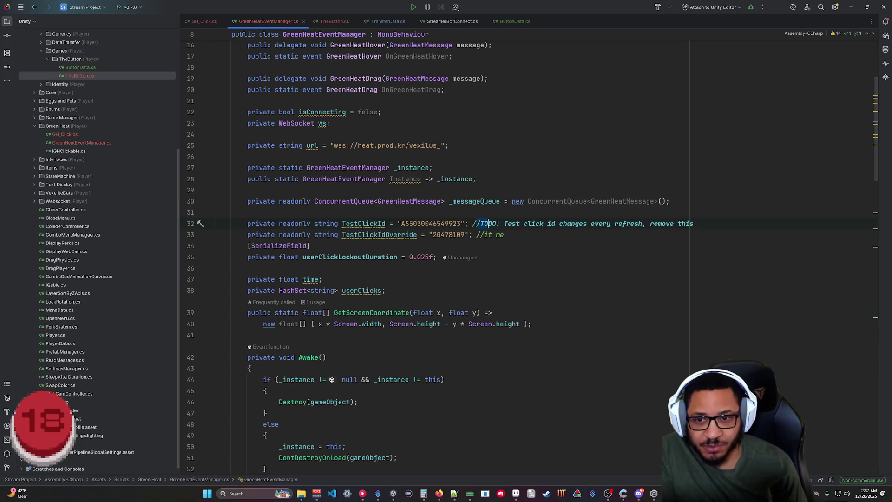
{"action": "left_click", "coordinate": [493, 313]}
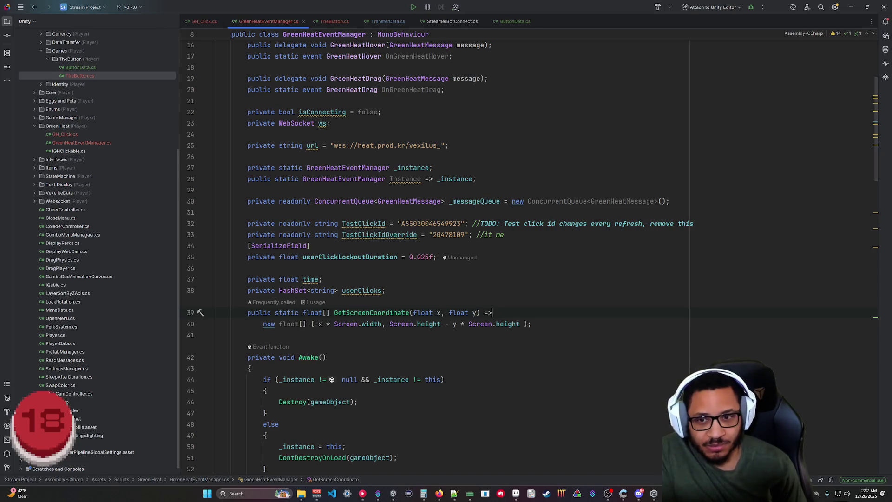
{"action": "left_click", "coordinate": [851, 8]}
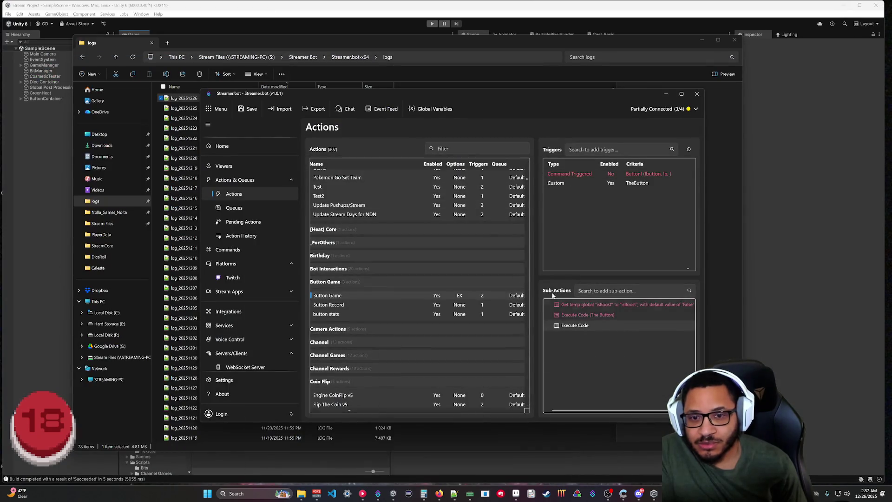
Step: Review the Button Game's Execute Code C# script, then bring up the Streamer.bot log in Notepad++
{"action": "double_click", "coordinate": [574, 325]}
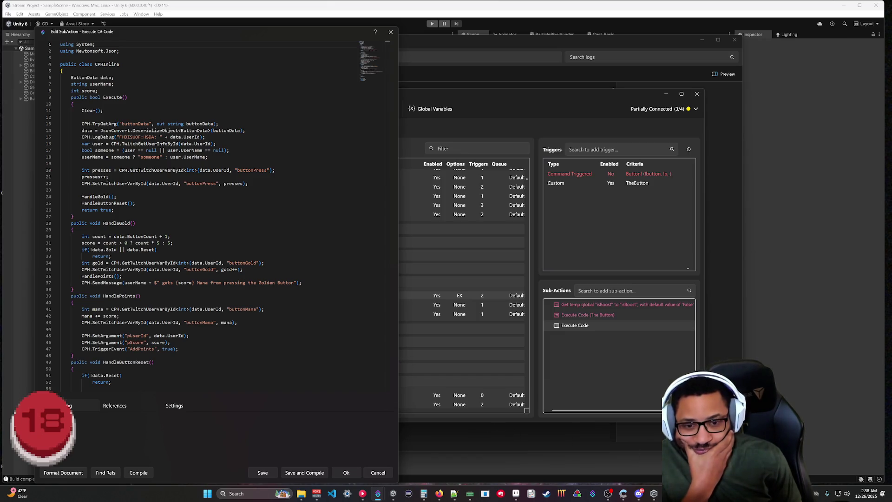
{"action": "key", "text": "alt+Tab"}
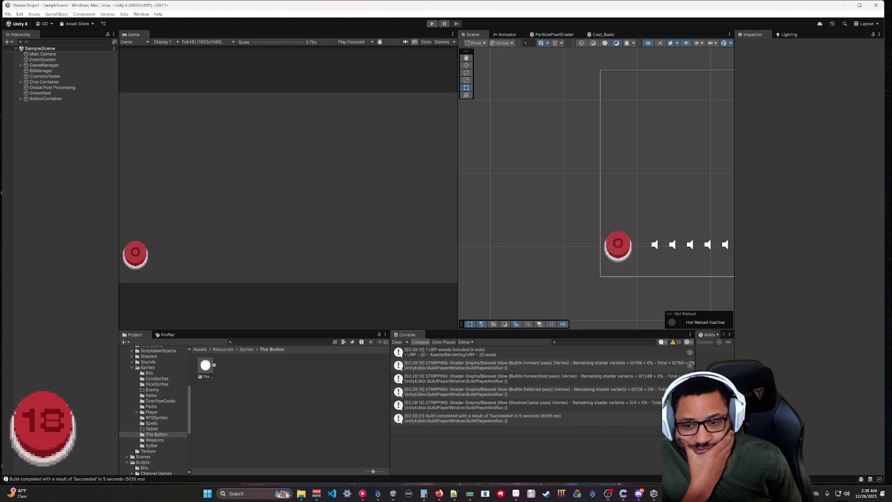
{"action": "left_click", "coordinate": [454, 493]}
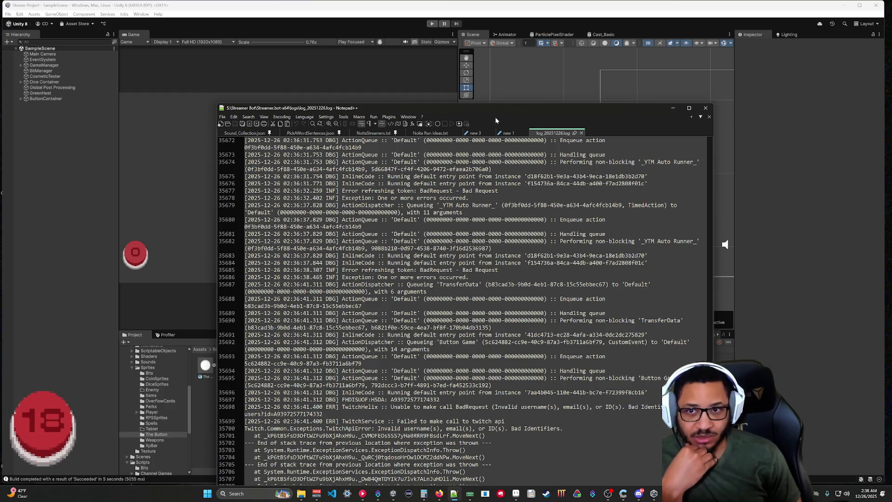
Step: Reload the log and select the newest TwitchHelix invalid-ID error lines
{"action": "left_click_drag", "start_coordinate": [498, 113], "coordinate": [497, 35]}
{"action": "scroll", "coordinate": [460, 255], "scroll_direction": "down", "scroll_amount": 7}
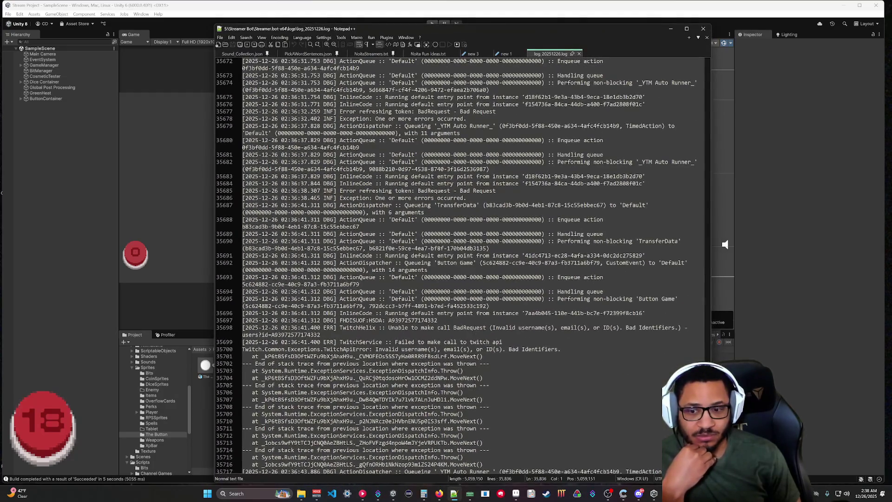
{"action": "left_click_drag", "start_coordinate": [651, 458], "coordinate": [652, 432]}
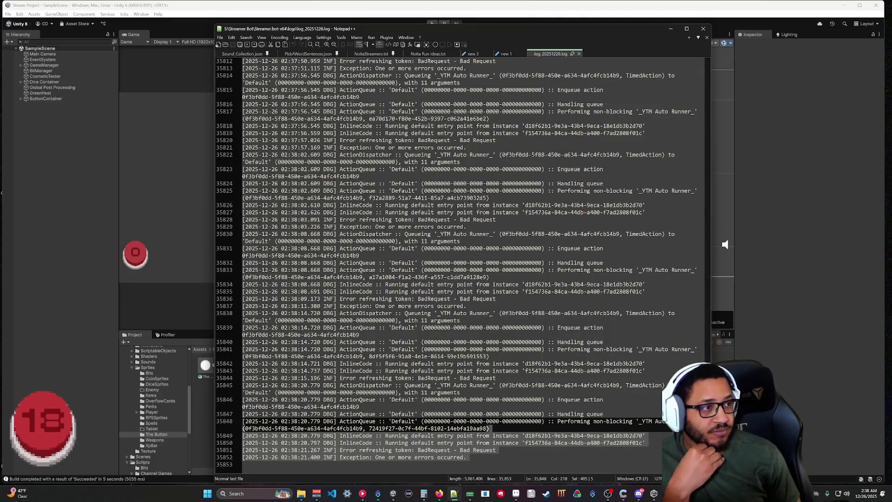
{"action": "key", "text": "alt+Tab"}
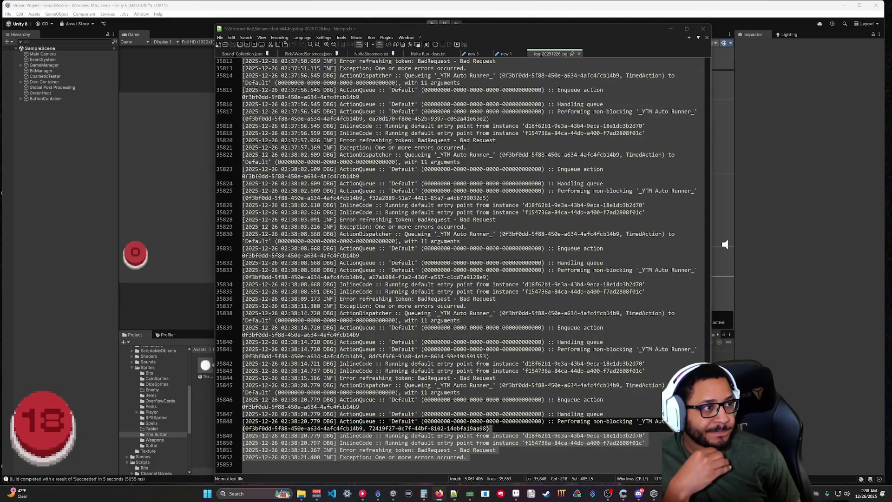
{"action": "key", "text": "alt+Tab"}
{"action": "left_click_drag", "start_coordinate": [598, 458], "coordinate": [598, 410]}
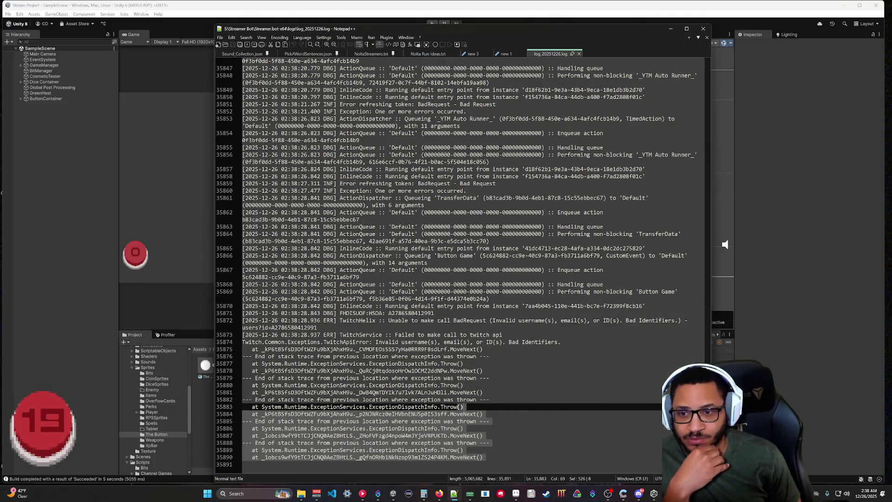
Step: Minimize Notepad++, restore the Button Game code editor, and select the LogDebug statement on line 15
{"action": "left_click", "coordinate": [671, 28]}
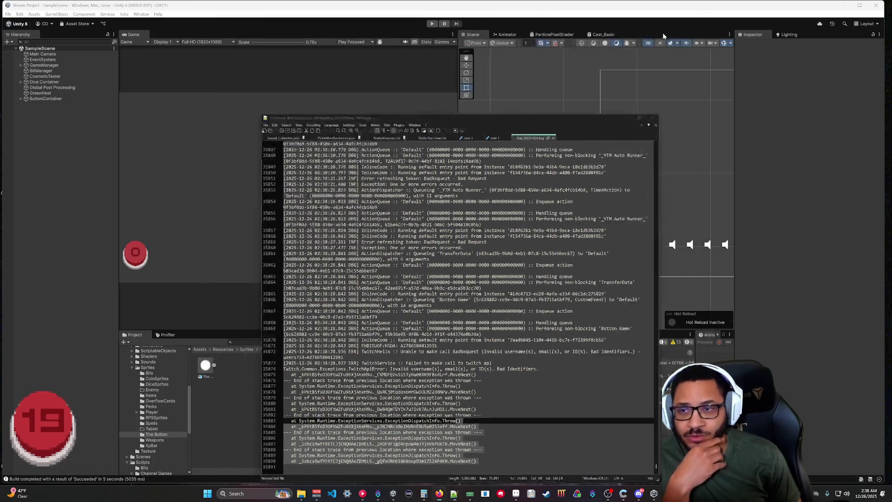
{"action": "mouse_move", "coordinate": [378, 496]}
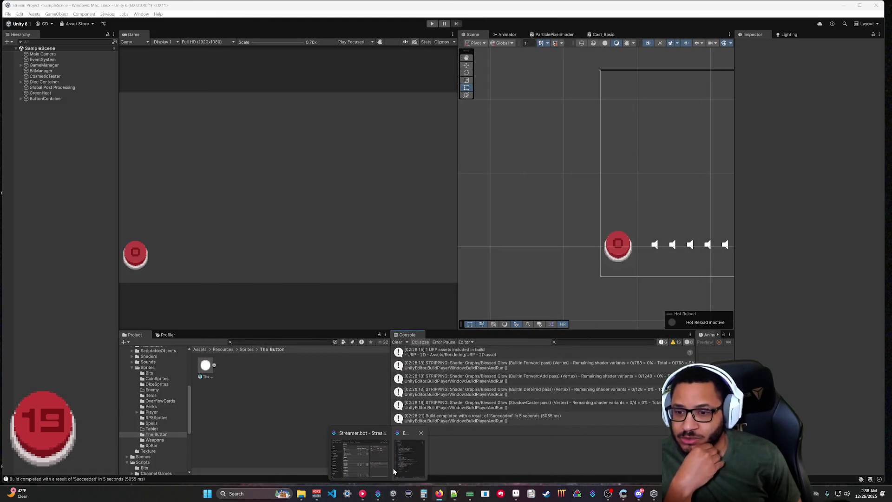
{"action": "left_click", "coordinate": [367, 458]}
{"action": "left_click_drag", "start_coordinate": [205, 137], "coordinate": [81, 137]}
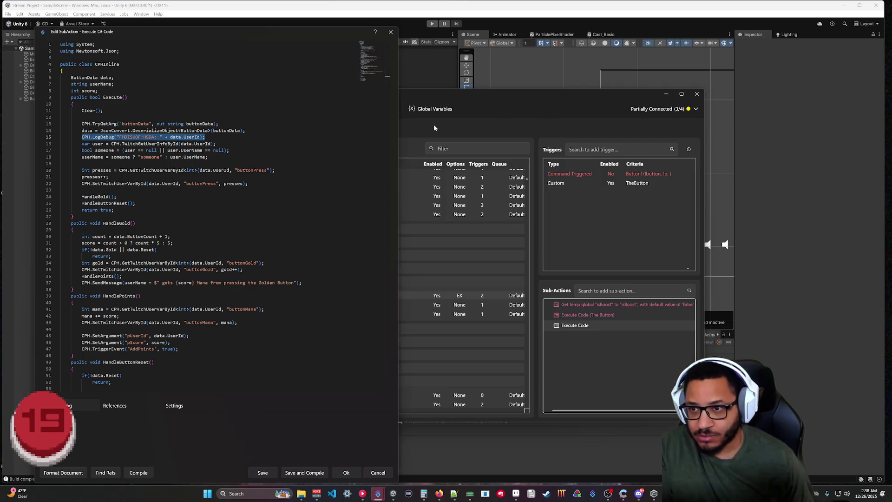
{"action": "left_click", "coordinate": [378, 473]}
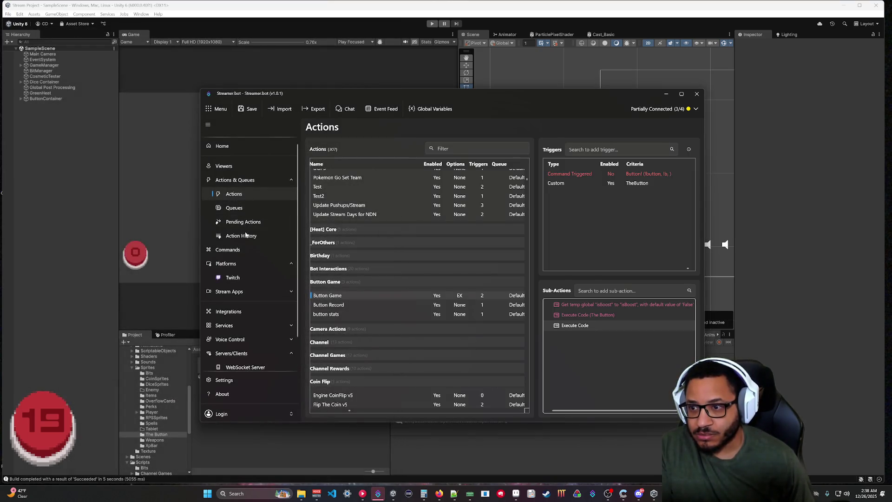
{"action": "left_click", "coordinate": [223, 166]}
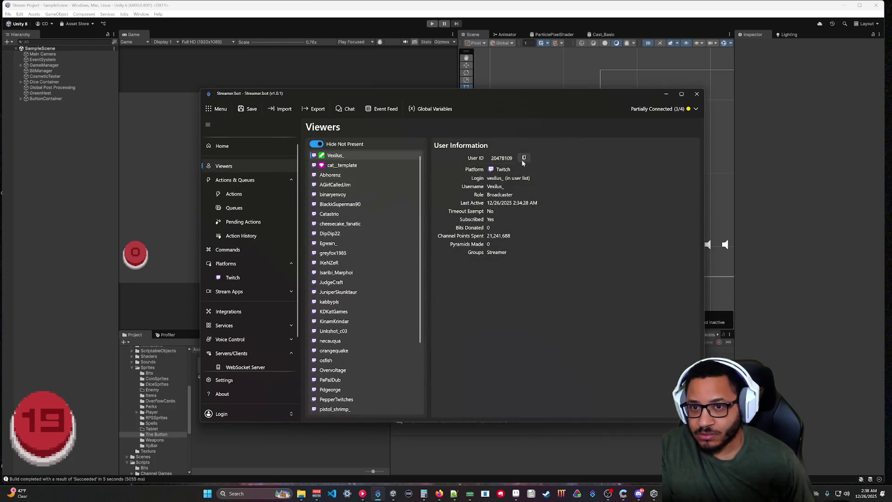
{"action": "left_click", "coordinate": [666, 94]}
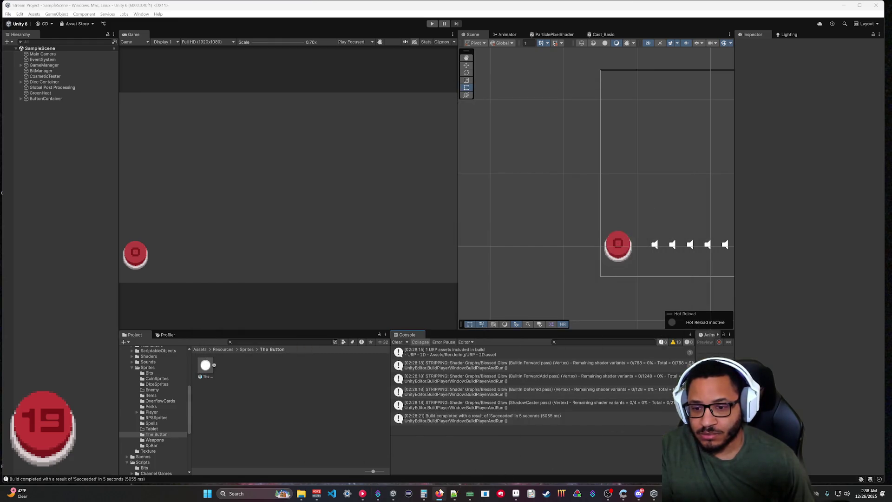
{"action": "mouse_move", "coordinate": [454, 493]}
{"action": "left_click", "coordinate": [455, 456]}
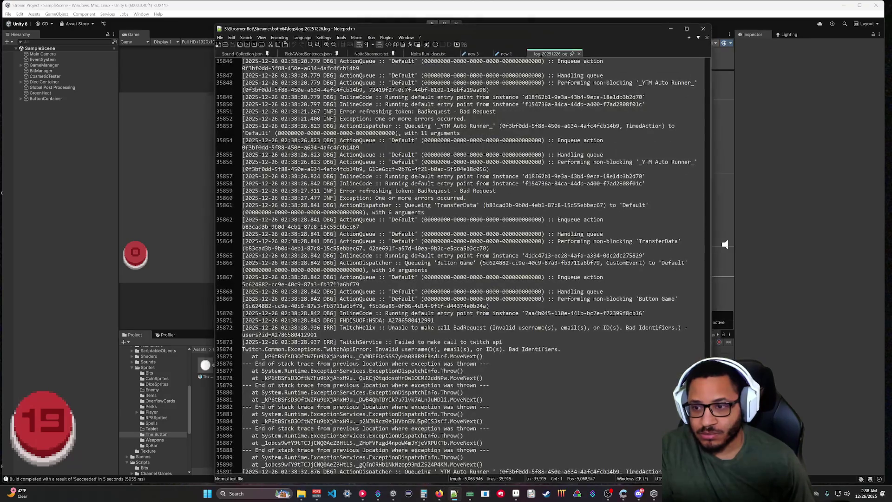
{"action": "scroll", "coordinate": [460, 232], "scroll_direction": "up", "scroll_amount": 7}
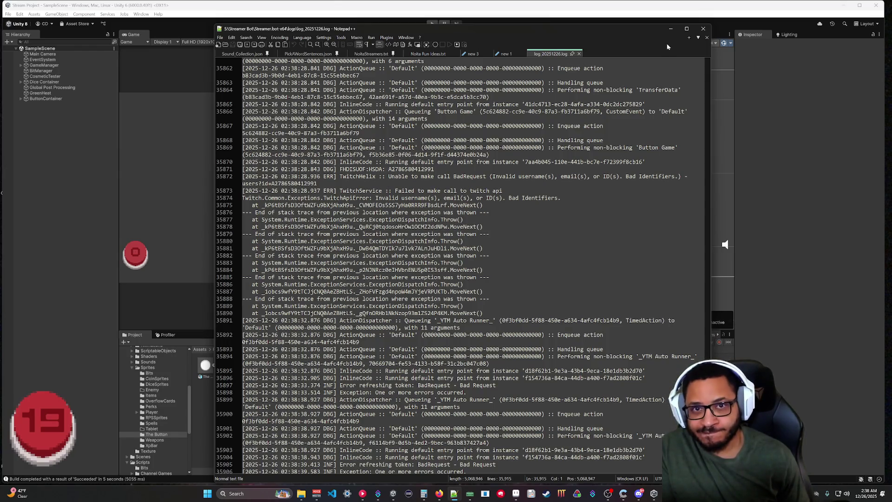
{"action": "left_click", "coordinate": [670, 28]}
{"action": "left_click", "coordinate": [377, 493]}
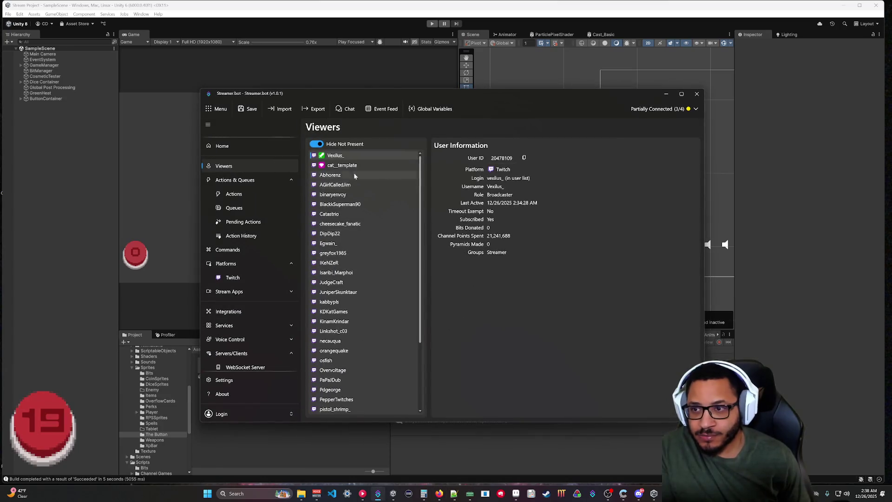
{"action": "left_click", "coordinate": [234, 193]}
{"action": "double_click", "coordinate": [575, 325]}
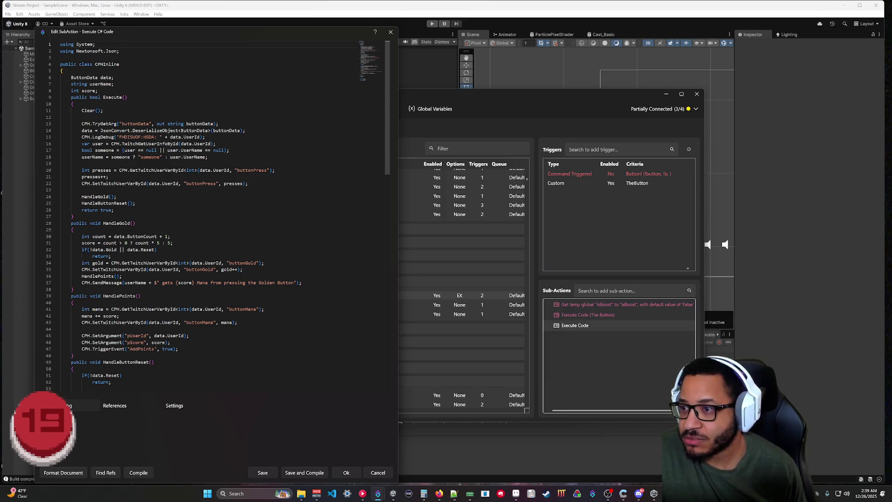
{"action": "left_click_drag", "start_coordinate": [205, 137], "coordinate": [81, 137]}
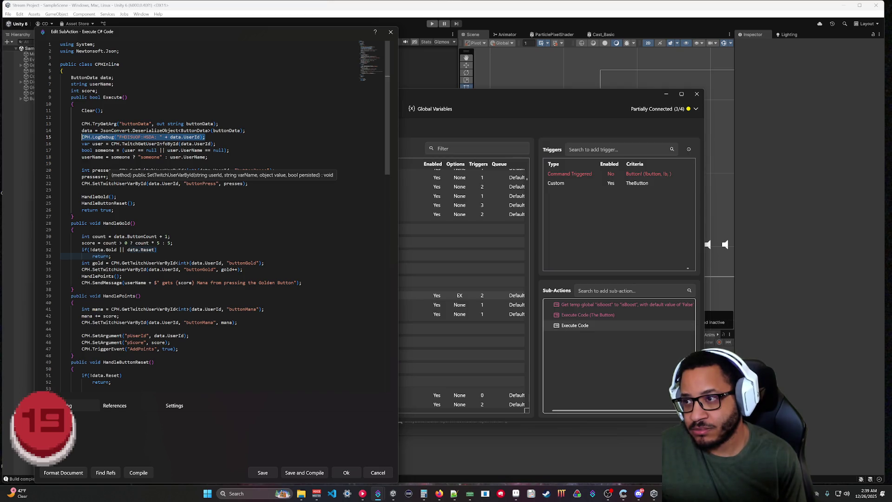
{"action": "type", "text": "data.User"}
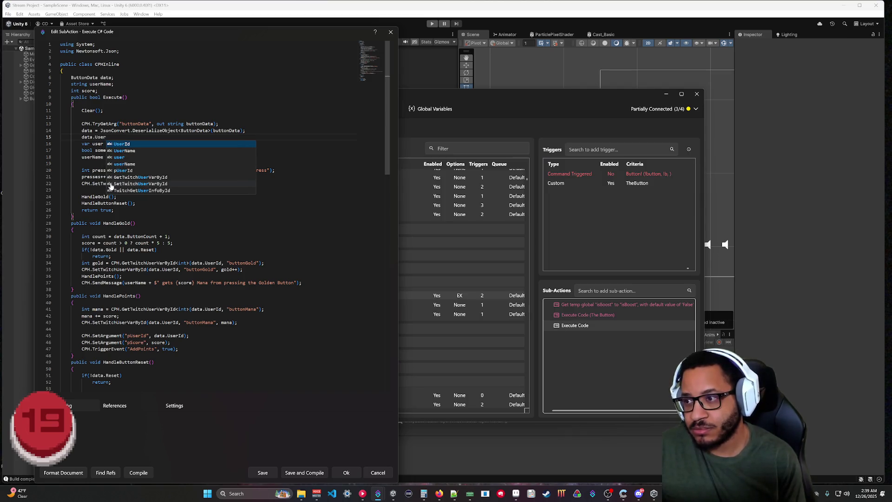
{"action": "type", "text": "Id"}
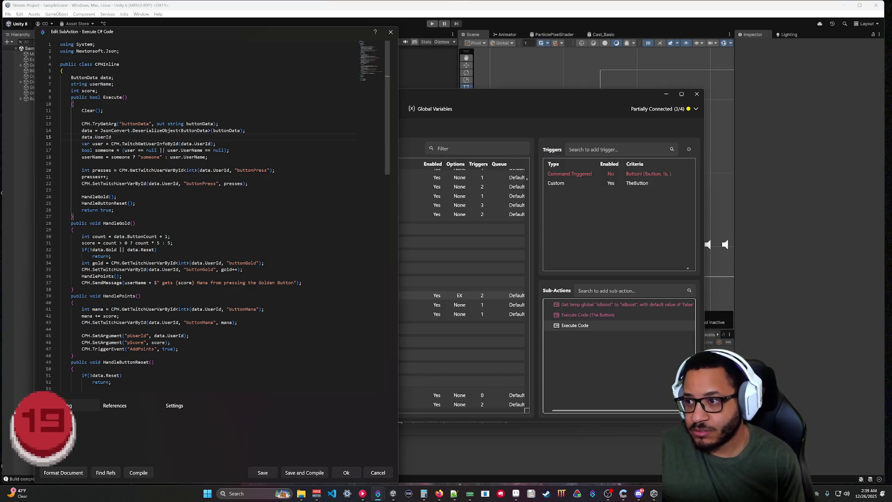
{"action": "type", "text": " = int.TryPar"}
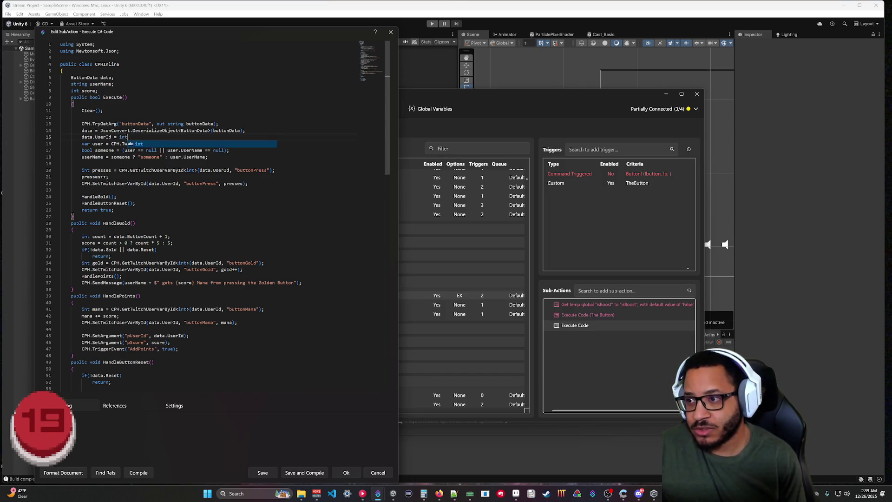
{"action": "type", "text": "s"}
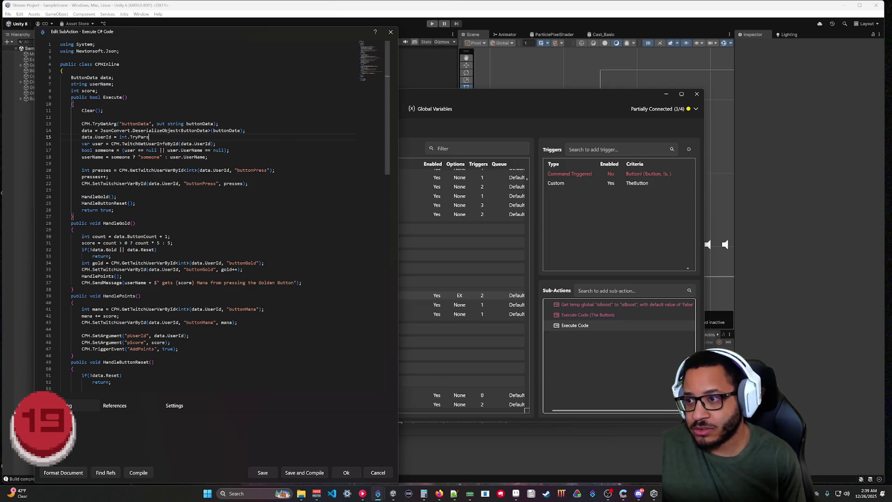
{"action": "type", "text": "e(data."}
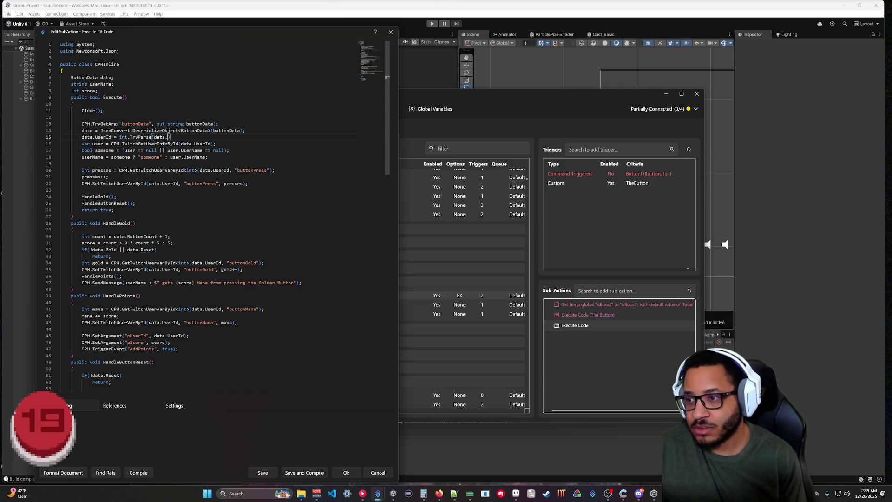
{"action": "type", "text": "UserId"}
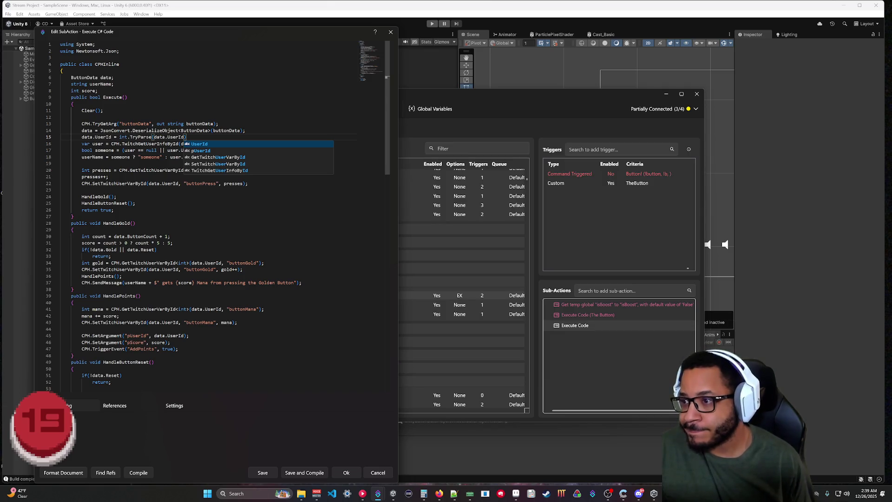
Step: Turn line 15 into an if condition that fails when TryParse of data.UserId into int id succeeds
{"action": "left_click", "coordinate": [110, 137]}
{"action": "left_click_drag", "start_coordinate": [112, 137], "coordinate": [81, 137]}
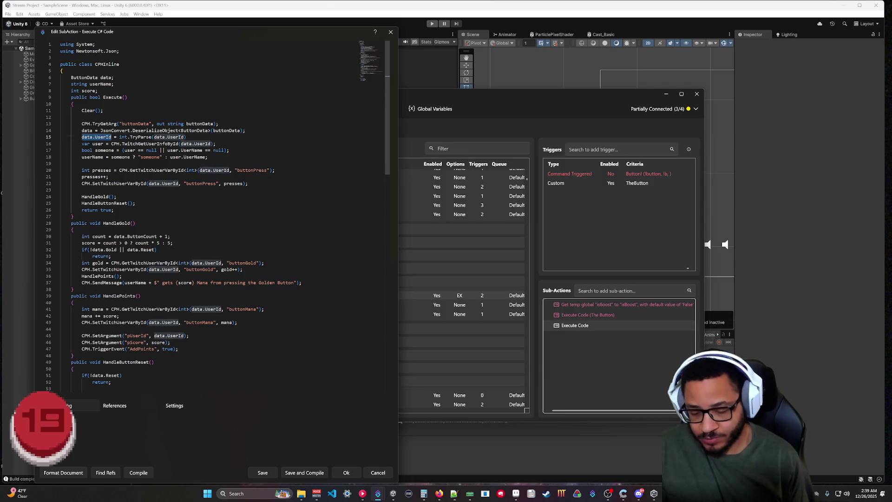
{"action": "type", "text": "int "}
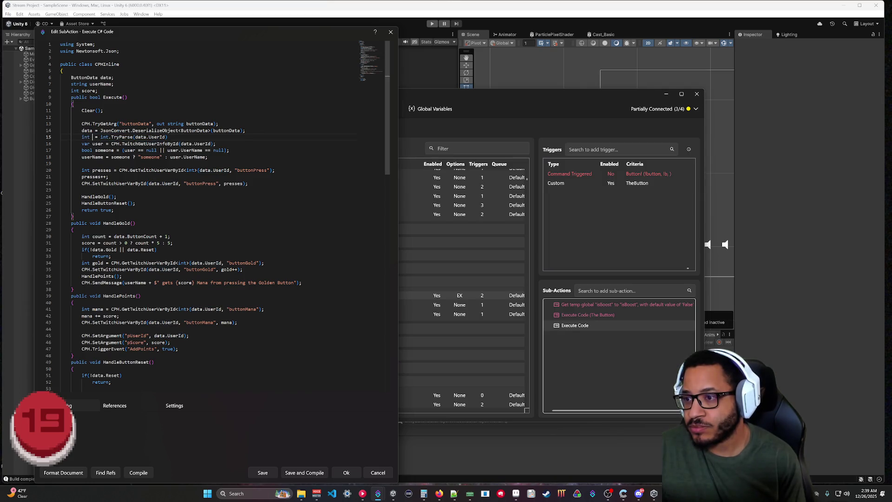
{"action": "type", "text": "userId"}
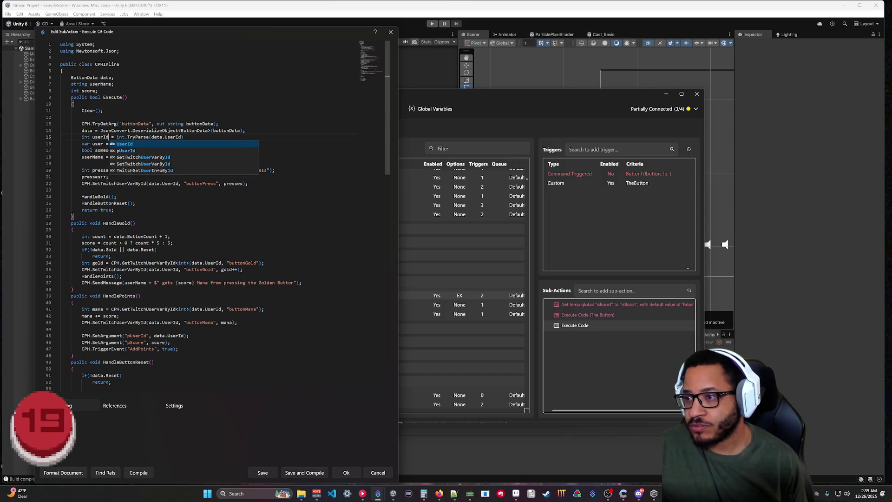
{"action": "left_click", "coordinate": [182, 137]}
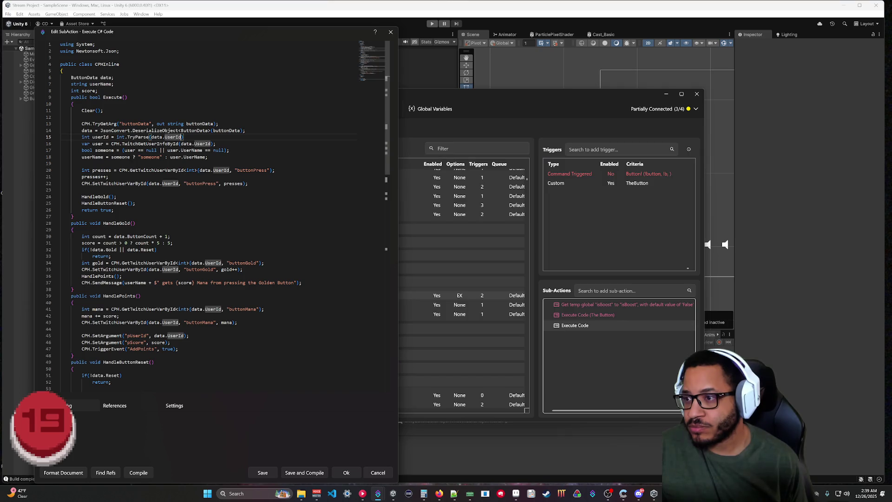
{"action": "left_click_drag", "start_coordinate": [117, 137], "coordinate": [82, 137]}
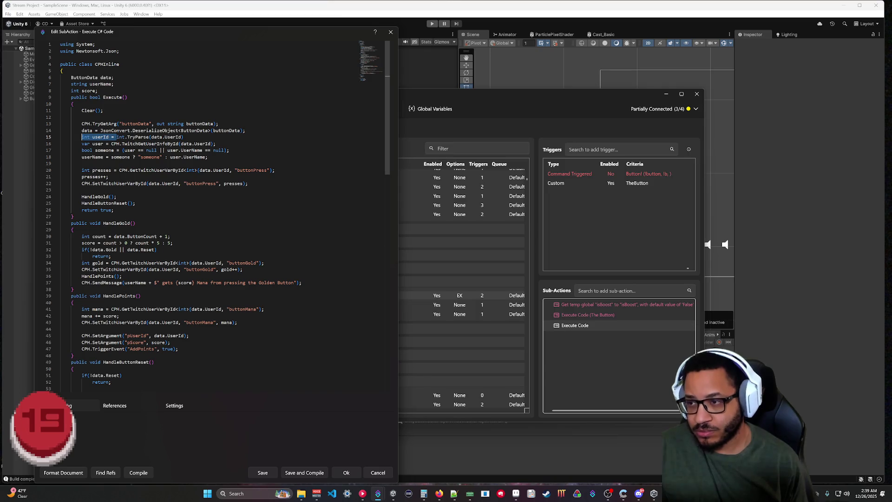
{"action": "key", "text": "BackSpace"}
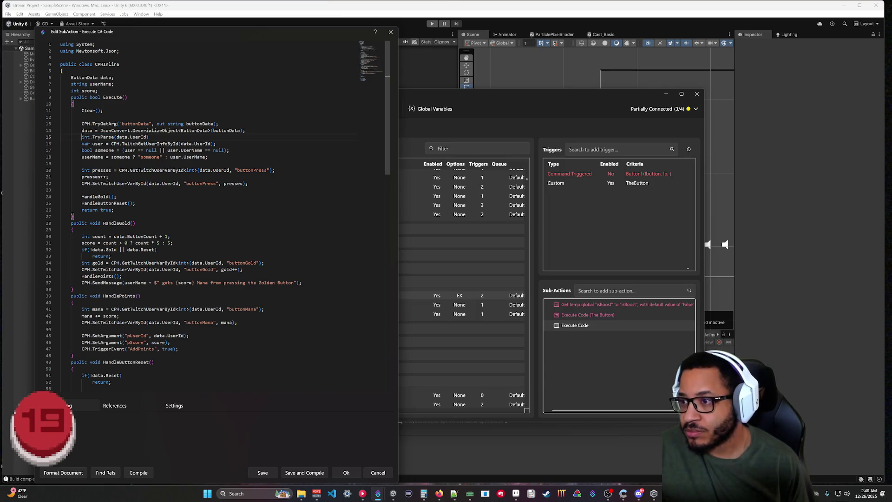
{"action": "left_click", "coordinate": [115, 136]}
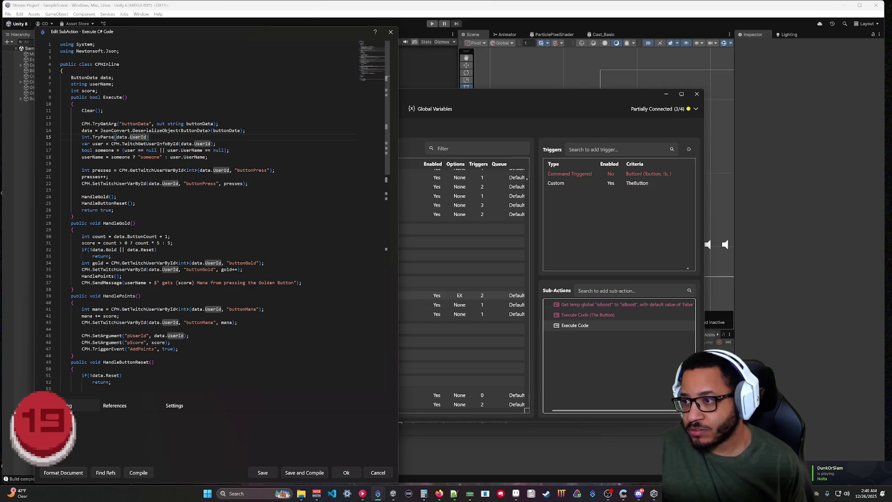
{"action": "type", "text": ", out "}
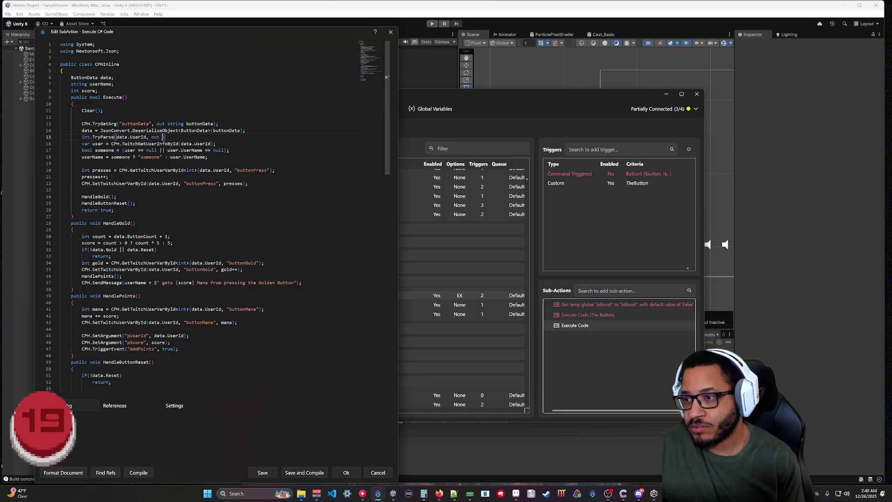
{"action": "type", "text": "int "}
{"action": "type", "text": "id"}
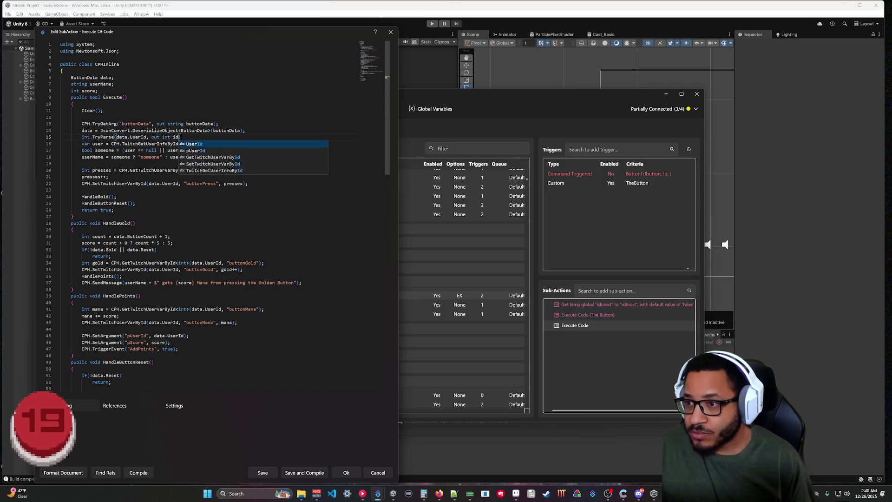
{"action": "type", "text": ")"}
{"action": "key", "text": "Home"}
{"action": "type", "text": "if"}
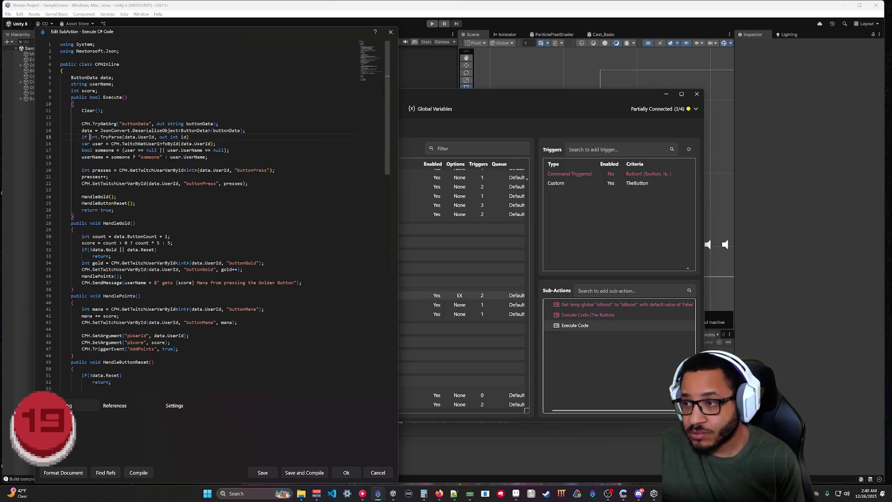
{"action": "key", "text": "End"}
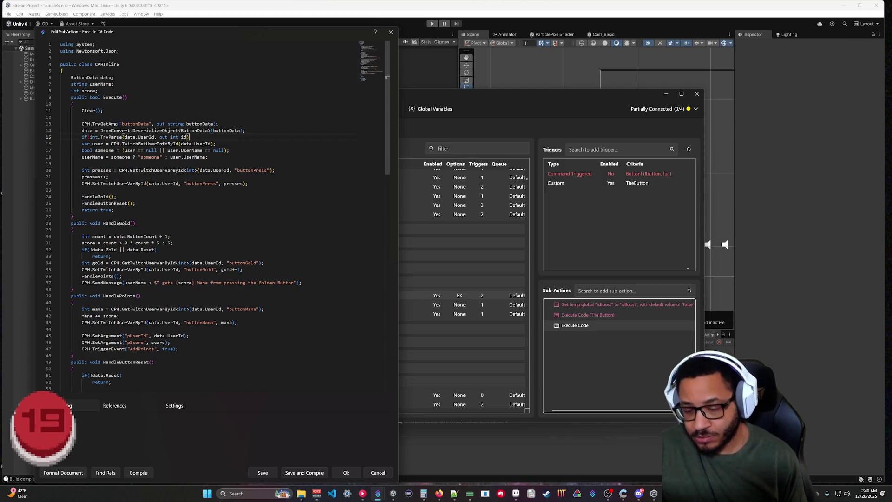
{"action": "type", "text": ")"}
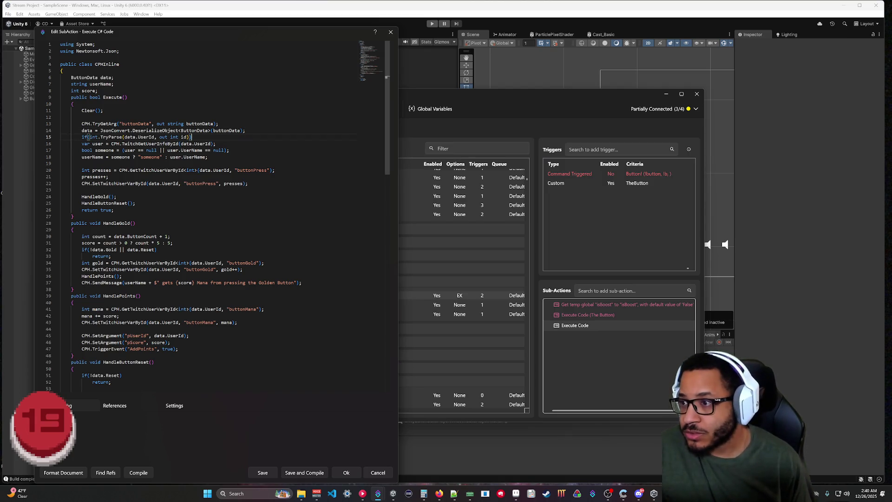
{"action": "type", "text": "!"}
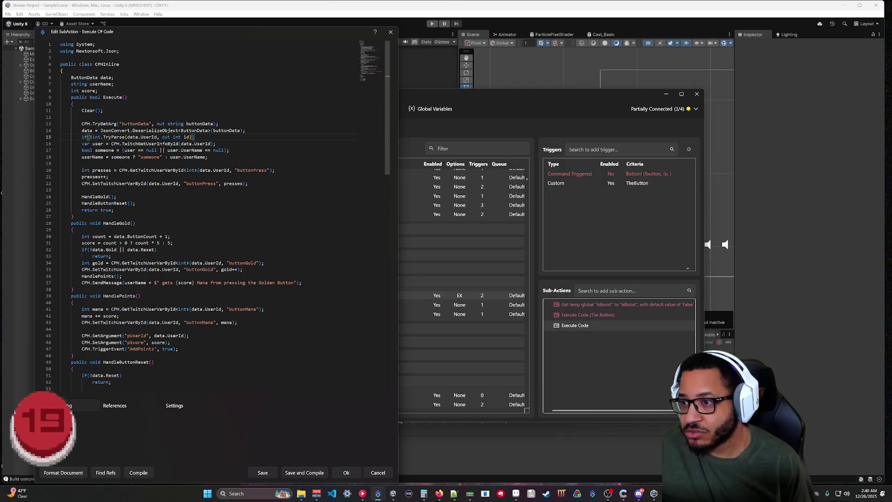
Step: Add a block commented '//Assume its Streamer' that sets data.UserId to the streamer's user ID
{"action": "key", "text": "End"}
{"action": "key", "text": "Return"}
{"action": "type", "text": "{"}
{"action": "key", "text": "Return"}
{"action": "type", "text": "//Assume its Streaming"}
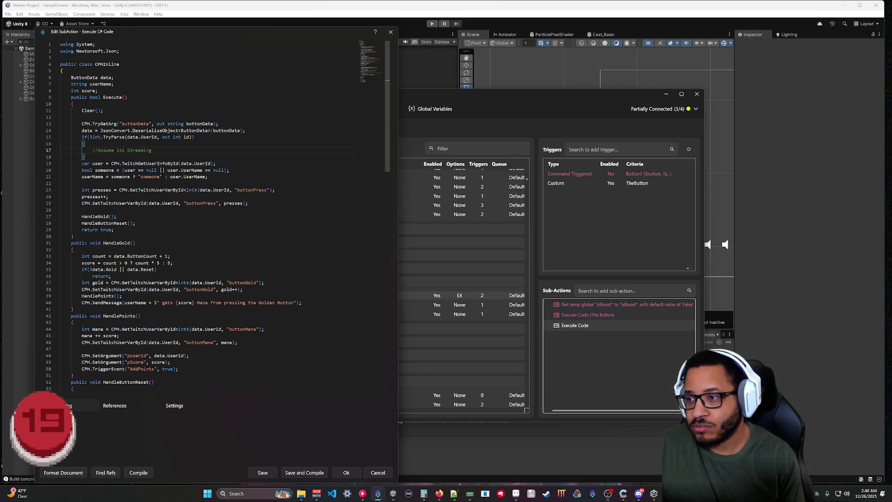
{"action": "key", "text": "BackSpace"}
{"action": "key", "text": "BackSpace"}
{"action": "key", "text": "BackSpace"}
{"action": "type", "text": "er"}
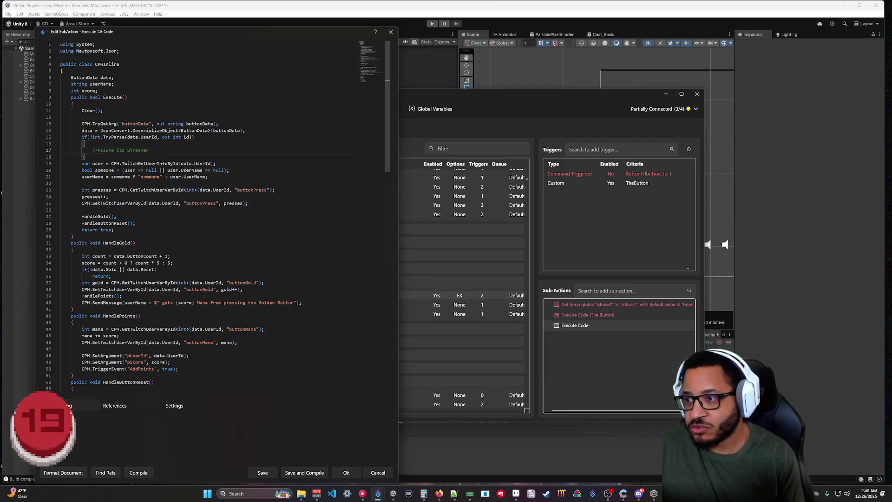
{"action": "key", "text": "BackSpace"}
{"action": "key", "text": "BackSpace"}
{"action": "key", "text": "BackSpace"}
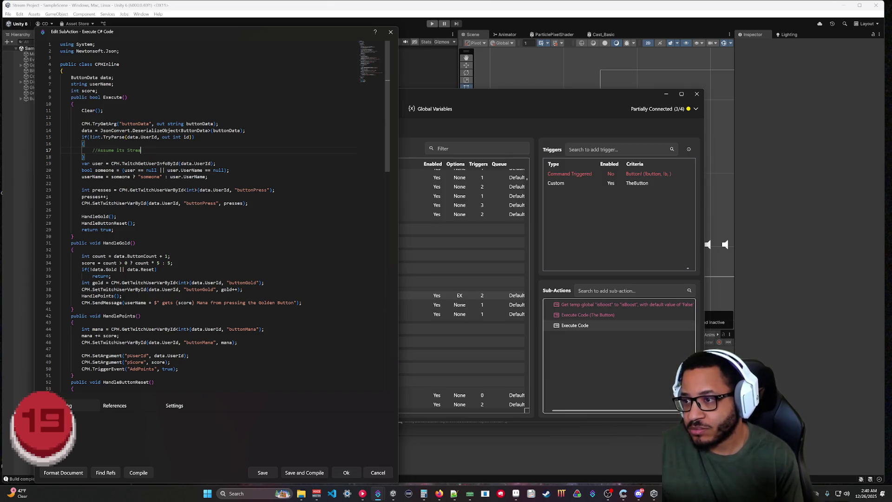
{"action": "type", "text": "'s Streamer"}
{"action": "key", "text": "Return"}
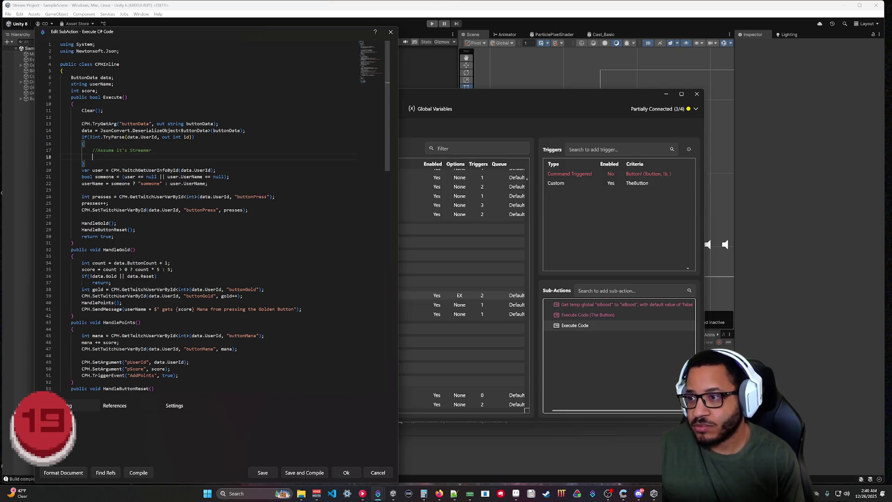
{"action": "type", "text": "data."}
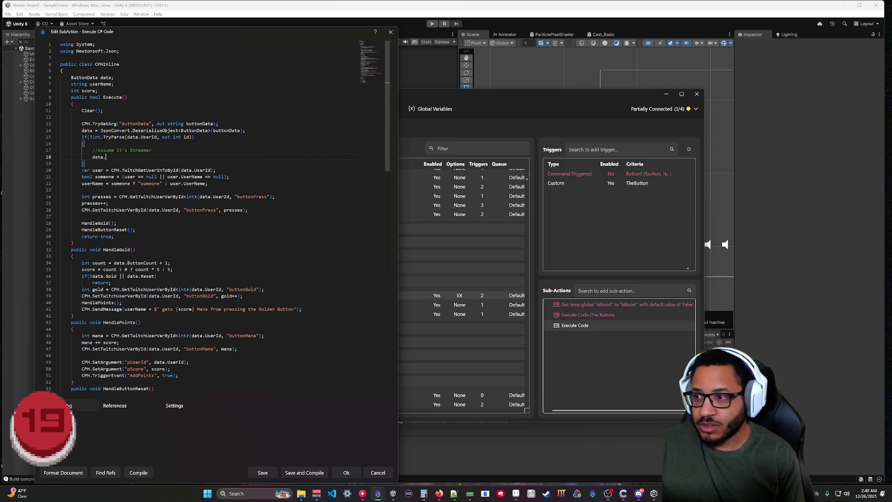
{"action": "type", "text": "use"}
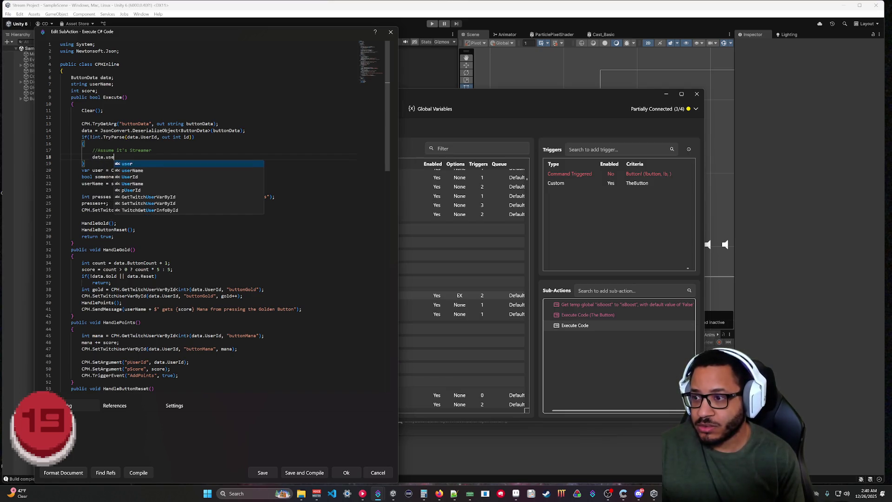
{"action": "type", "text": "rI"}
{"action": "key", "text": "Tab"}
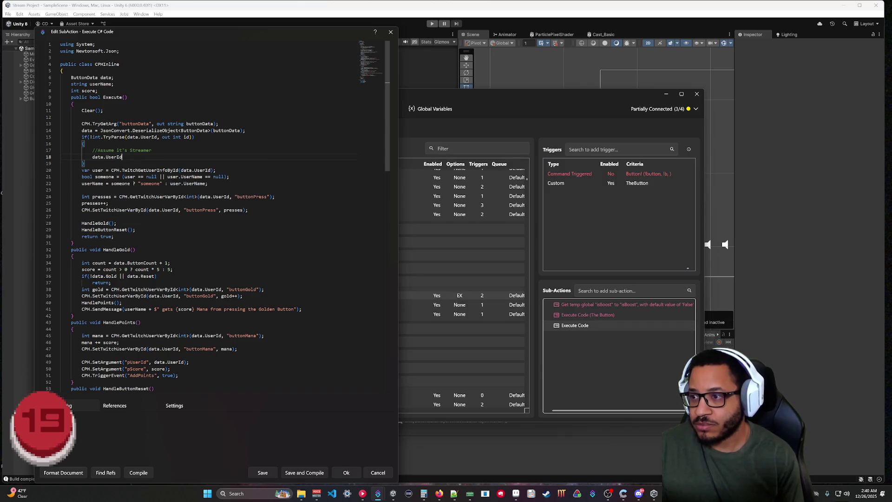
{"action": "type", "text": " = 20478109"}
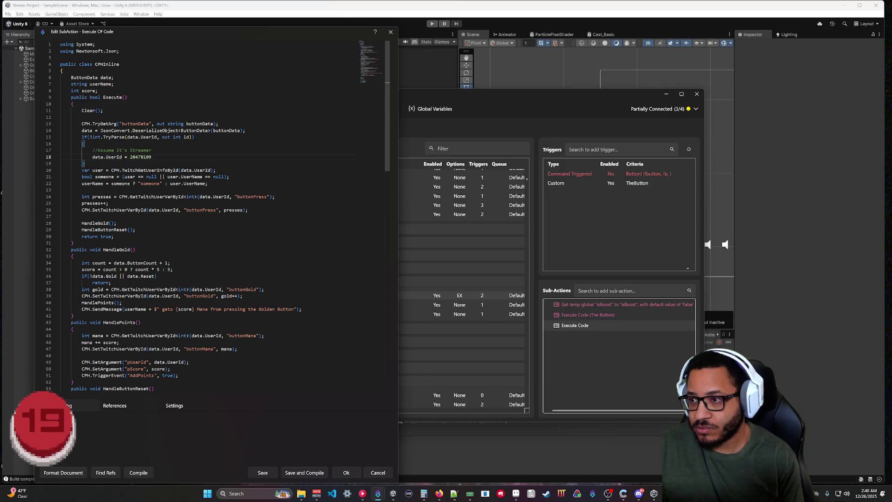
{"action": "type", "text": "\""}
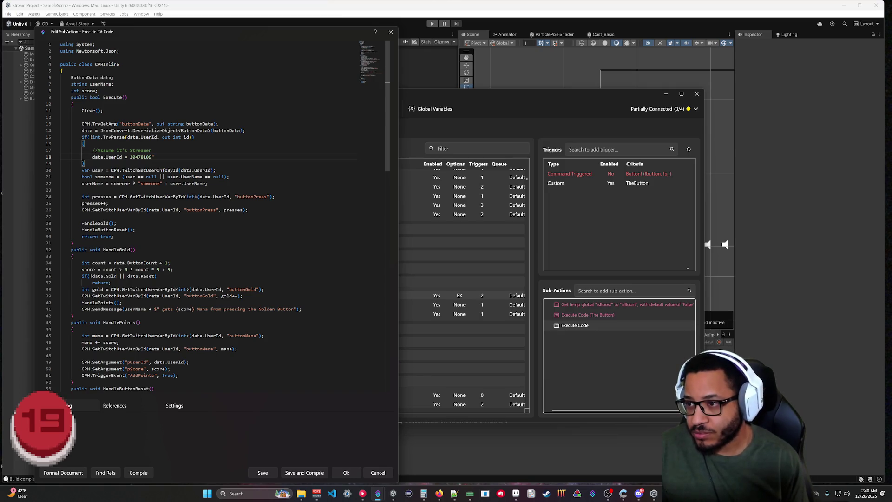
{"action": "type", "text": "\""}
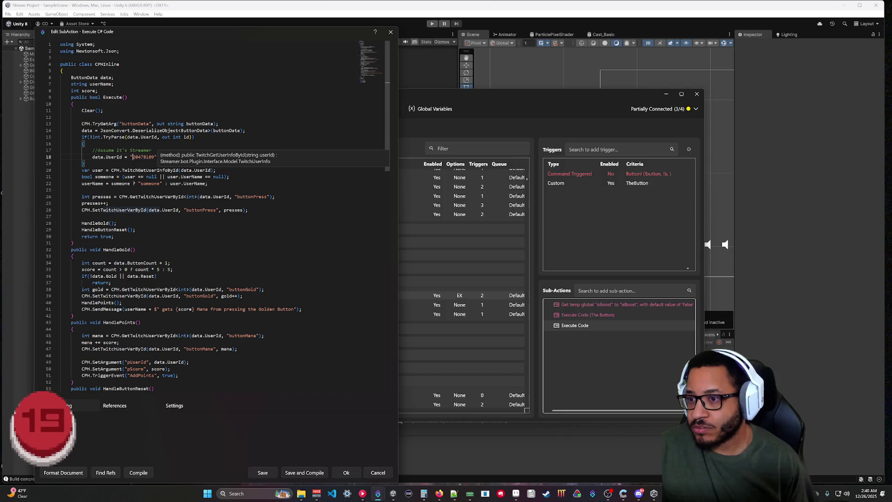
{"action": "type", "text": ";"}
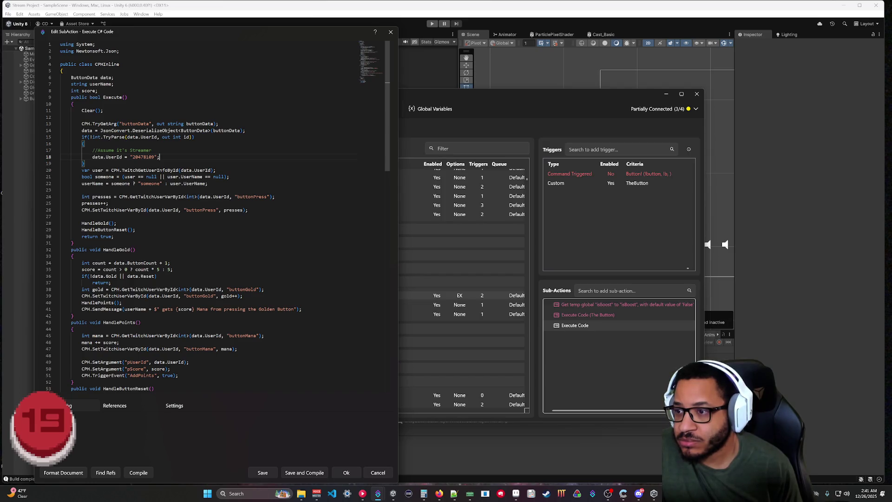
Step: Remove the 'someone' fallback and unused bool someone line, then compile and save the code
{"action": "left_click_drag", "start_coordinate": [170, 184], "coordinate": [111, 184]}
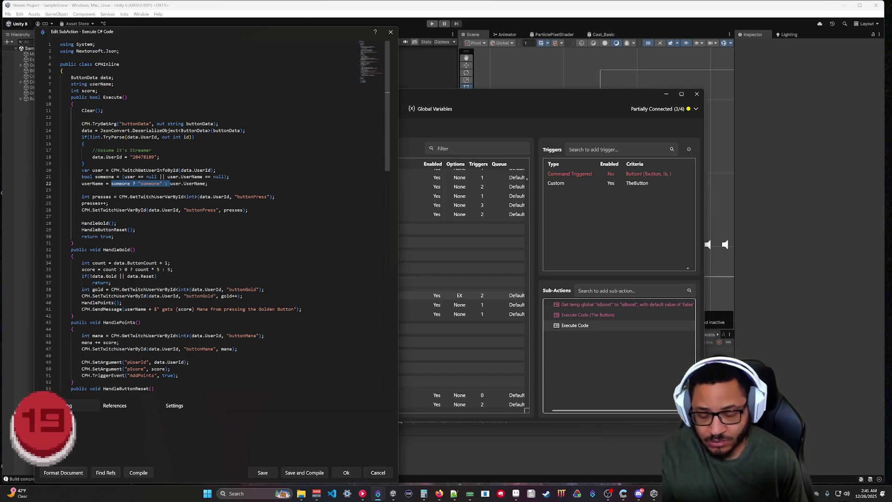
{"action": "key", "text": "BackSpace"}
{"action": "key", "text": "Up"}
{"action": "key", "text": "End"}
{"action": "key", "text": "shift+Up"}
{"action": "key", "text": "BackSpace"}
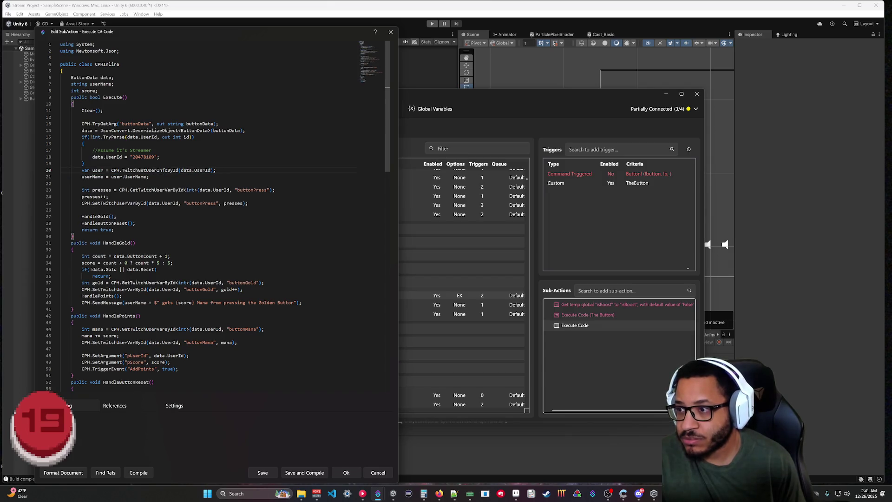
{"action": "left_click", "coordinate": [139, 473]}
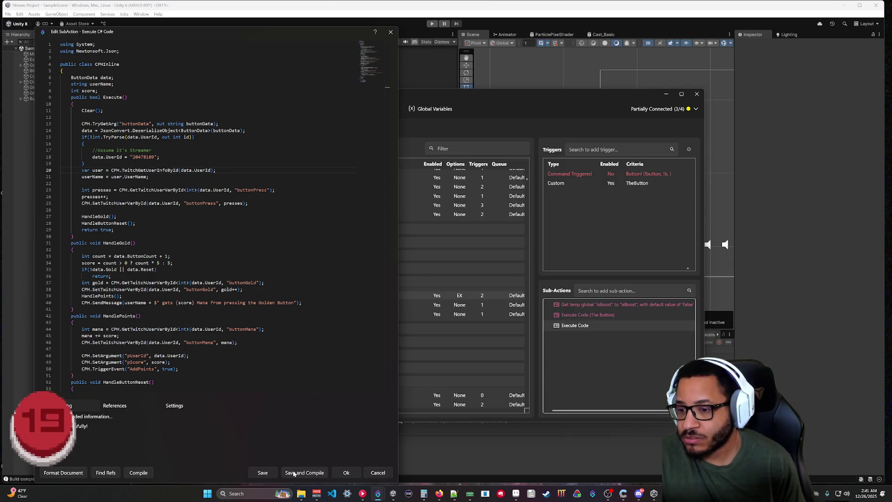
{"action": "left_click", "coordinate": [347, 472]}
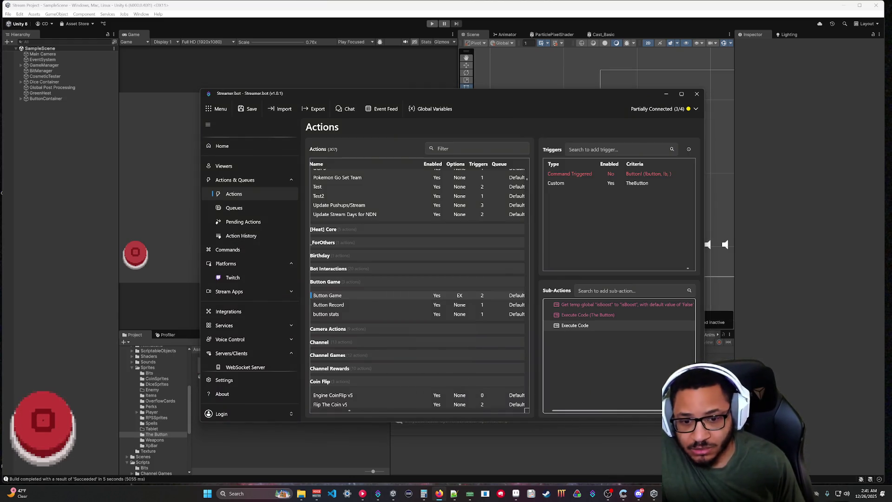
Step: Reload the Notepad++ log to its newest 02:42 Button Game entries, then minimize it
{"action": "left_click", "coordinate": [455, 495]}
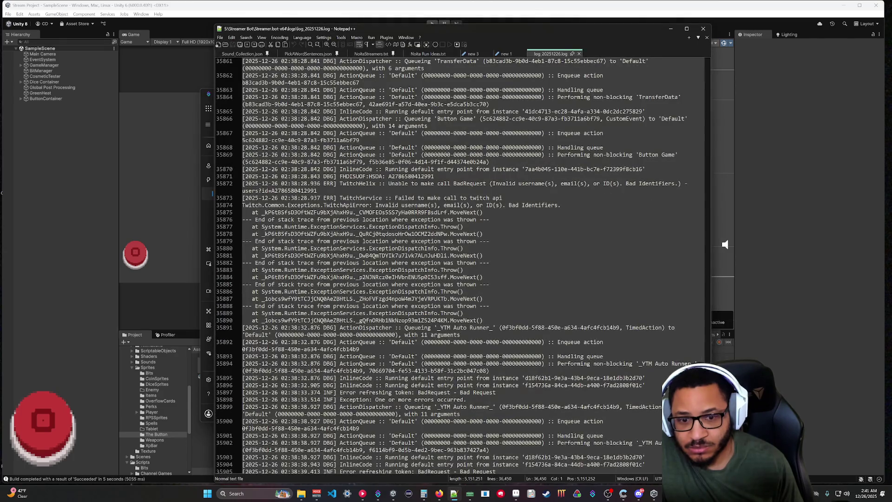
{"action": "left_click", "coordinate": [610, 385]}
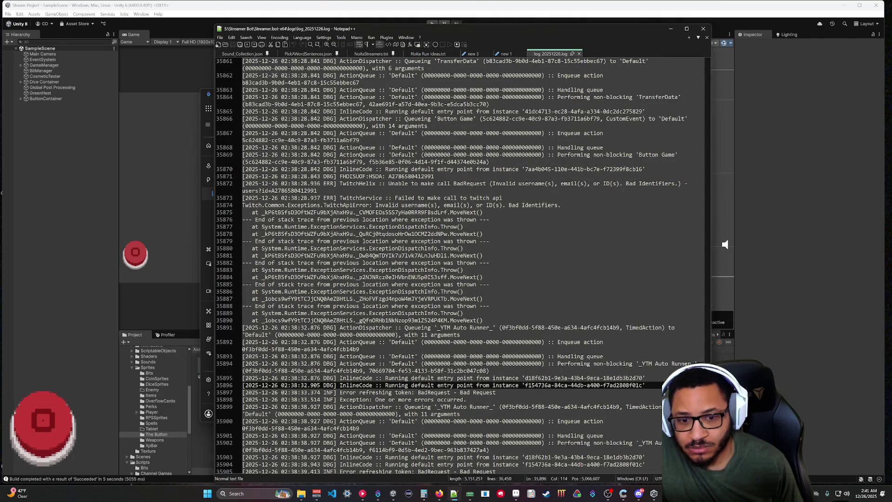
{"action": "left_click", "coordinate": [667, 443]}
{"action": "scroll", "coordinate": [667, 443], "scroll_direction": "down", "scroll_amount": 9}
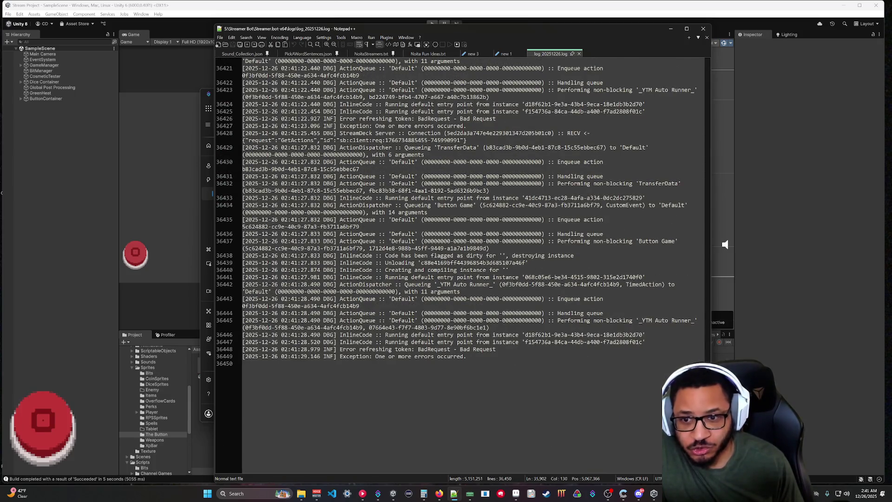
{"action": "mouse_move", "coordinate": [512, 25]}
{"action": "left_mouse_down"}
{"action": "mouse_move", "coordinate": [508, 63]}
{"action": "mouse_move", "coordinate": [473, 38]}
{"action": "left_mouse_up"}
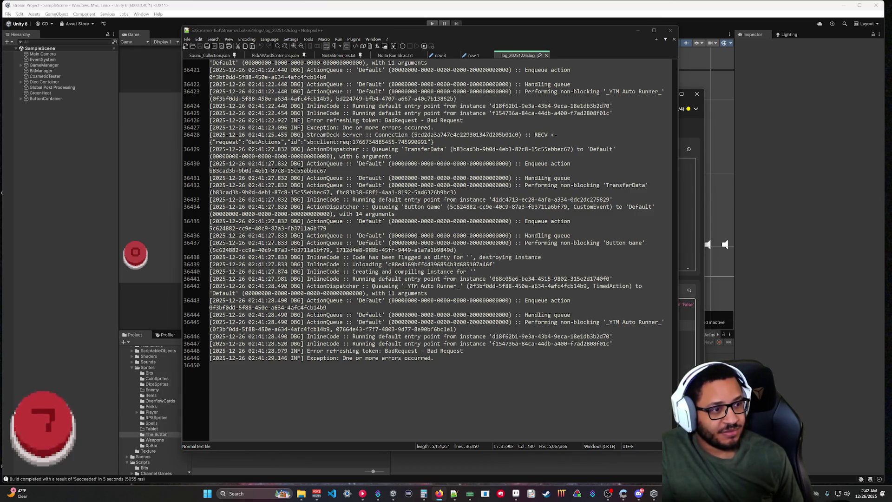
{"action": "key", "text": "alt+Tab"}
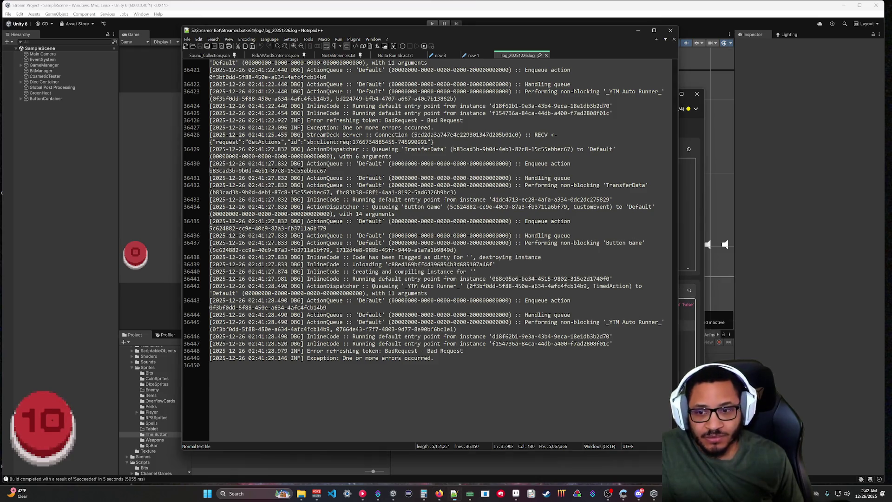
{"action": "scroll", "coordinate": [419, 251], "scroll_direction": "up", "scroll_amount": 9}
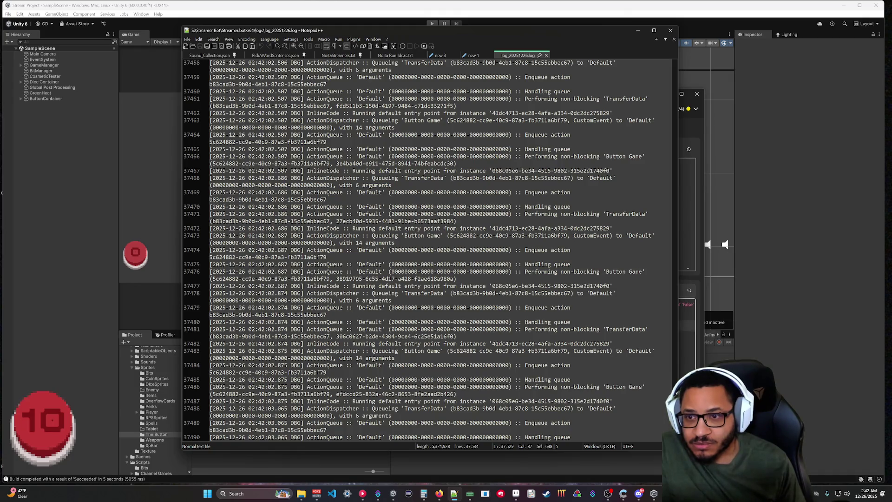
{"action": "left_click", "coordinate": [639, 30]}
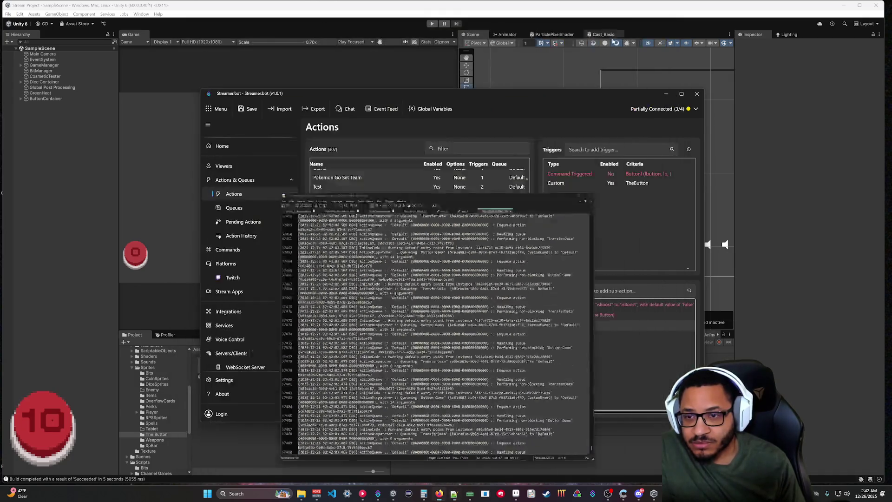
Step: Open Streamer.bot Settings > General and expand the Logging log level list
{"action": "scroll", "coordinate": [395, 307], "scroll_direction": "down", "scroll_amount": 10}
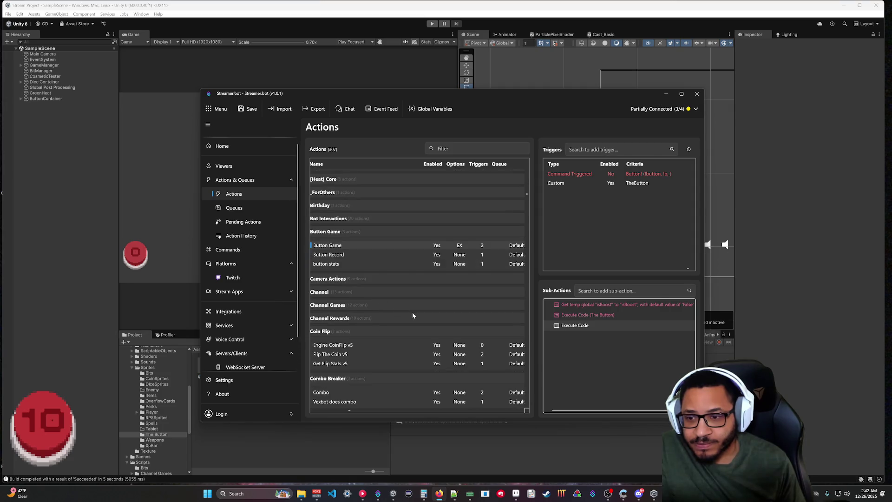
{"action": "scroll", "coordinate": [417, 309], "scroll_direction": "up", "scroll_amount": 10}
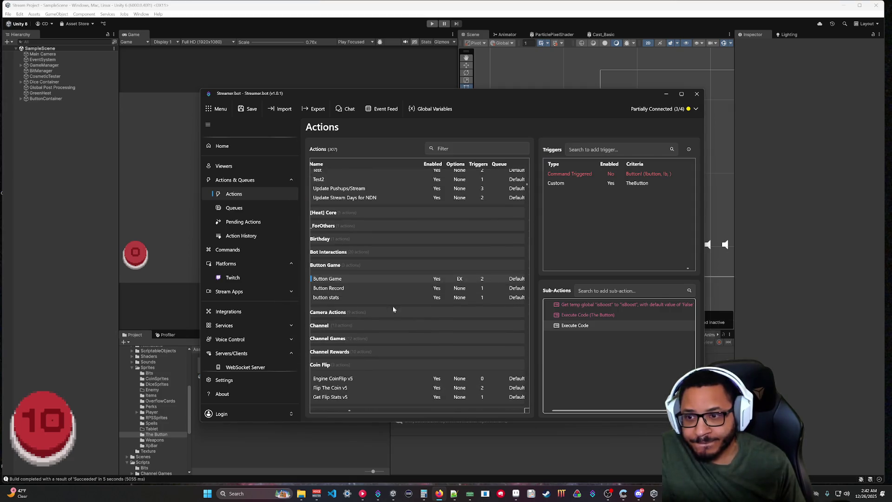
{"action": "right_click", "coordinate": [349, 278]}
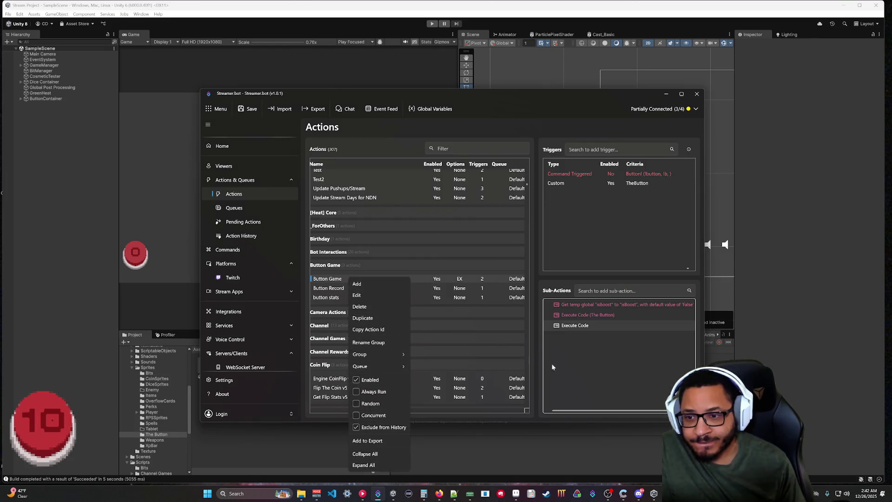
{"action": "left_click", "coordinate": [368, 329]}
{"action": "scroll", "coordinate": [263, 371], "scroll_direction": "down", "scroll_amount": 1}
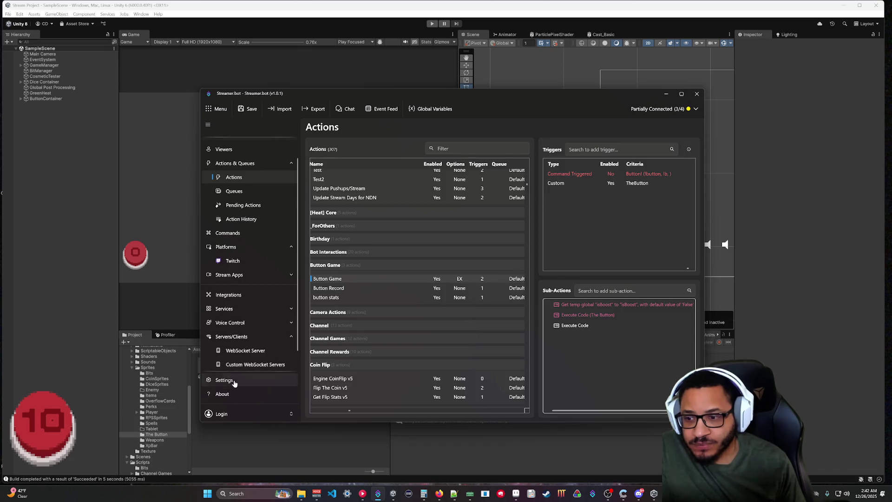
{"action": "left_click", "coordinate": [232, 380]}
{"action": "left_click", "coordinate": [365, 162]}
{"action": "scroll", "coordinate": [450, 330], "scroll_direction": "down", "scroll_amount": 3}
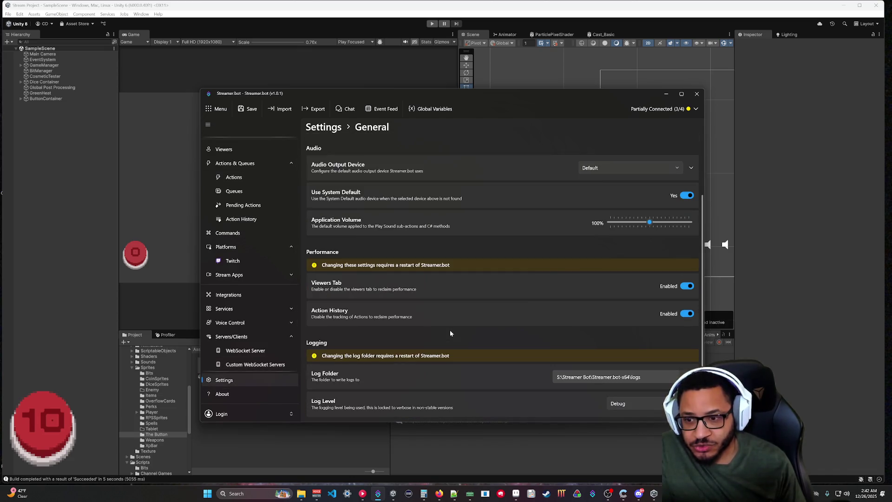
{"action": "left_click", "coordinate": [643, 407]}
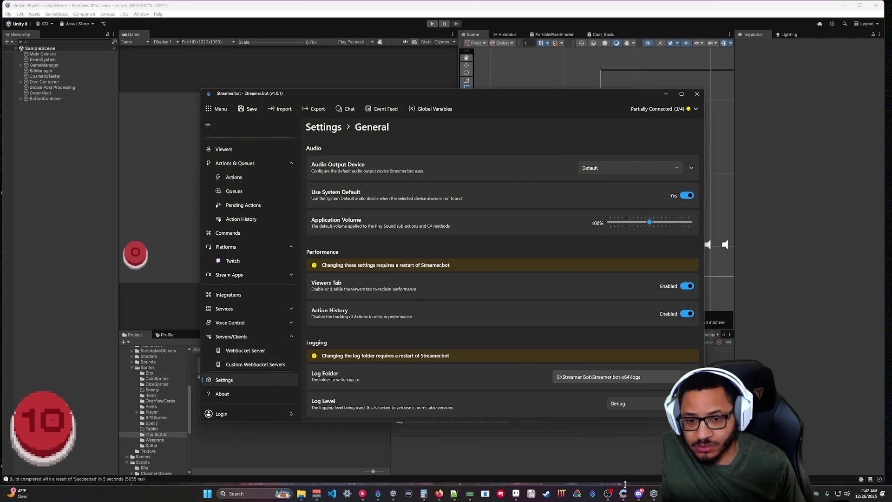
Step: Set the log level from Debug to Information and return to the reloaded log
{"action": "left_click", "coordinate": [453, 492]}
{"action": "scroll", "coordinate": [418, 251], "scroll_direction": "up", "scroll_amount": 9}
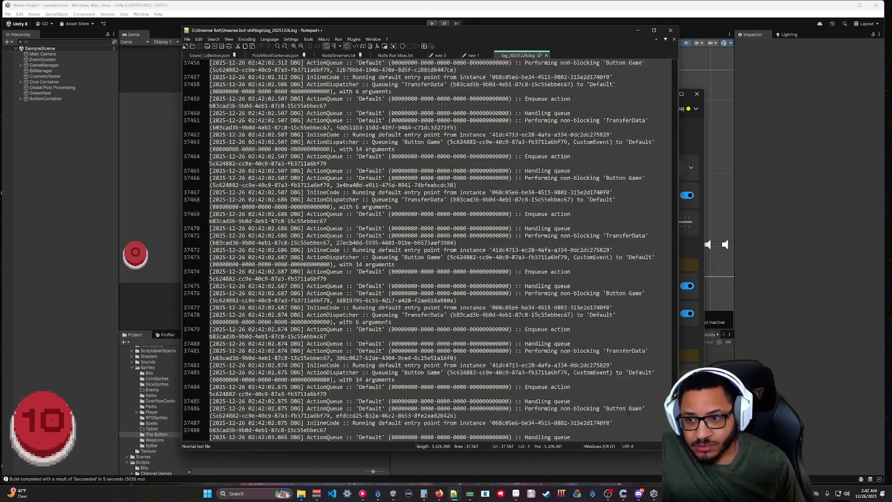
{"action": "scroll", "coordinate": [428, 251], "scroll_direction": "up", "scroll_amount": 20}
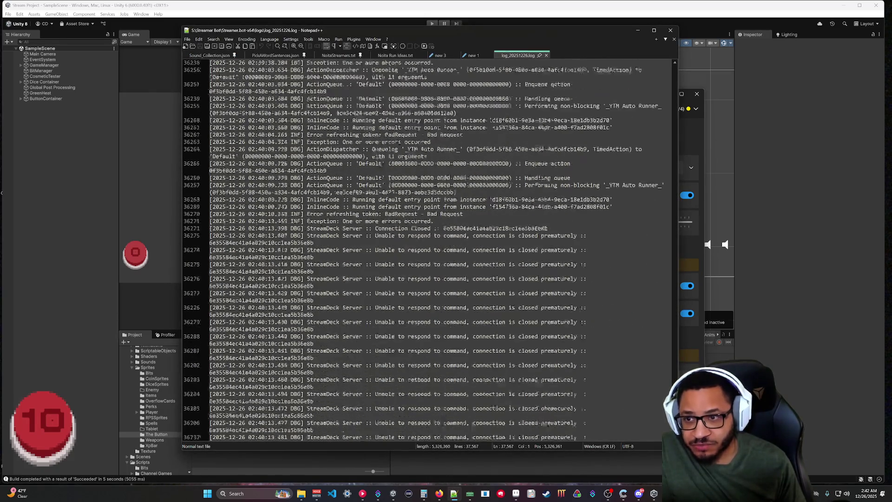
{"action": "scroll", "coordinate": [428, 251], "scroll_direction": "up", "scroll_amount": 20}
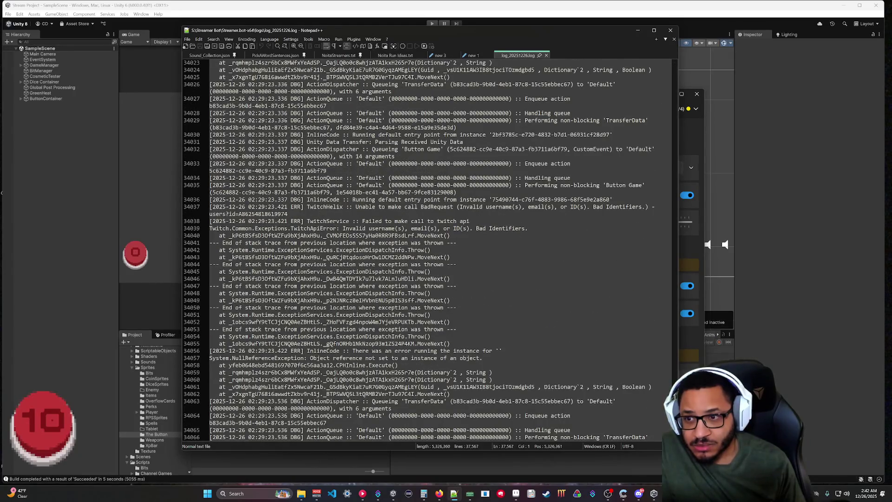
{"action": "left_click", "coordinate": [691, 142]}
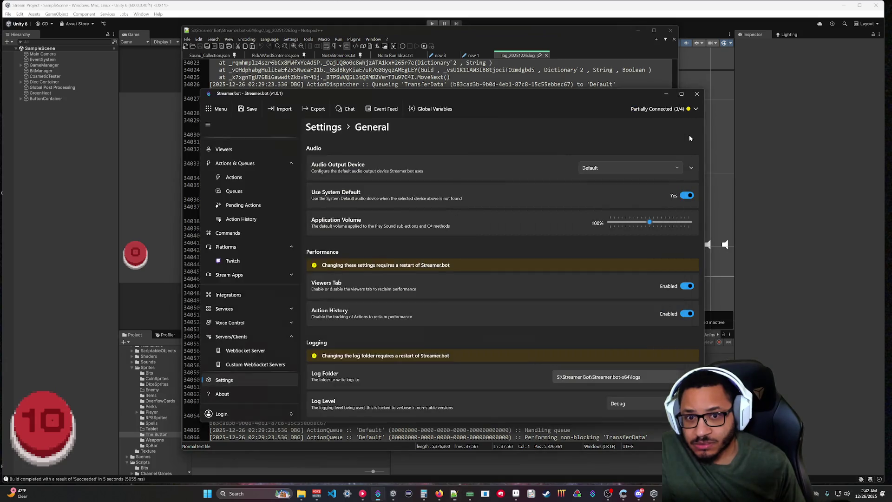
{"action": "left_click", "coordinate": [619, 404]}
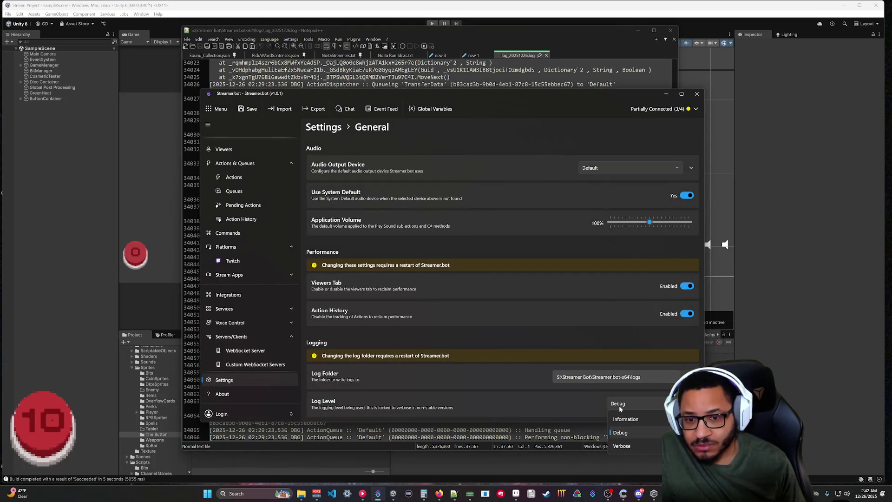
{"action": "left_click", "coordinate": [640, 418]}
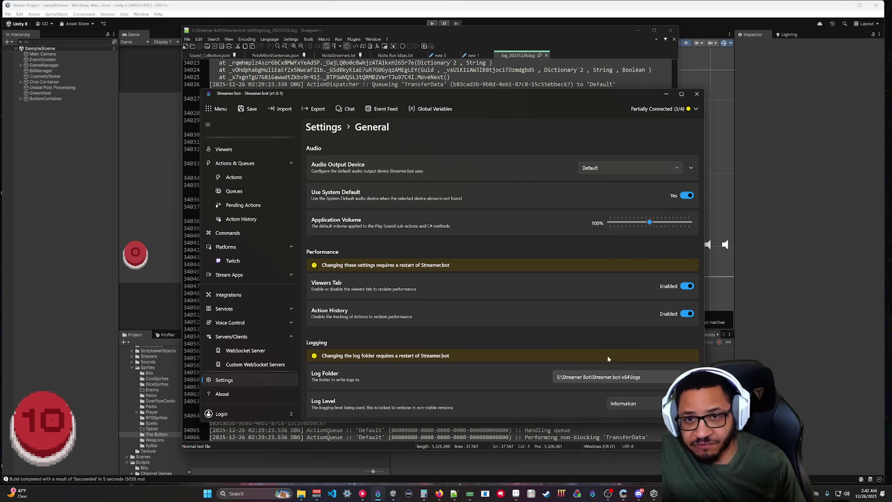
{"action": "left_click", "coordinate": [565, 46]}
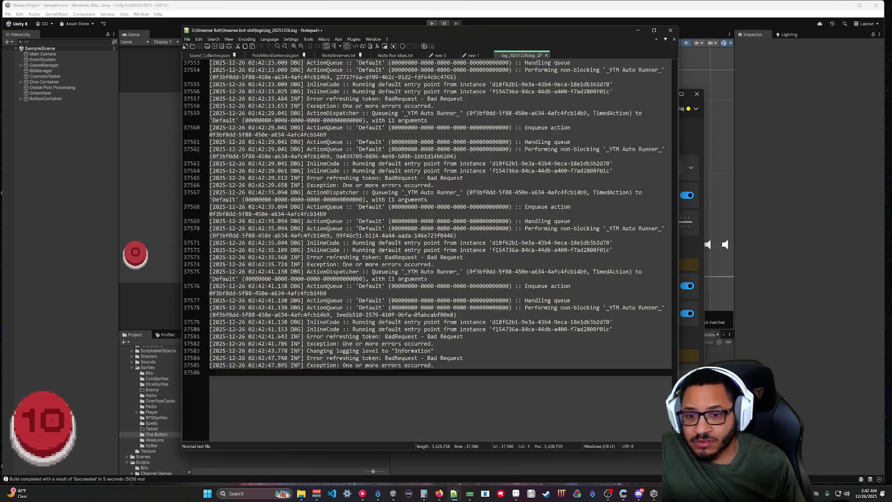
Step: Check the log's latest entries, then bring up Stream Games and toss the red button around
{"action": "scroll", "coordinate": [427, 251], "scroll_direction": "down", "scroll_amount": 10}
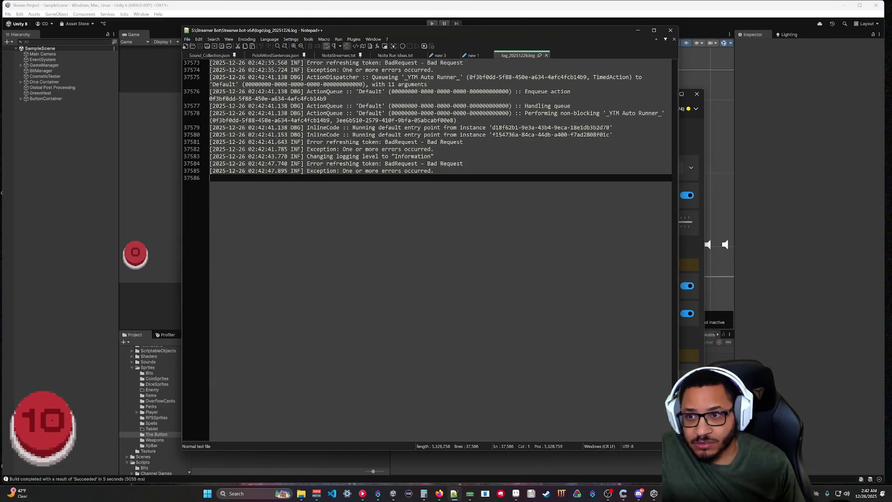
{"action": "scroll", "coordinate": [427, 251], "scroll_direction": "up", "scroll_amount": 7}
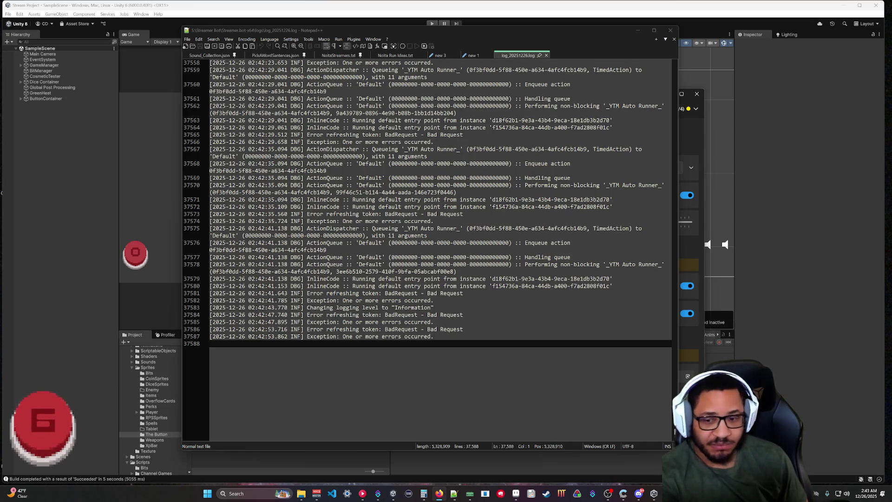
{"action": "left_click", "coordinate": [393, 494]}
{"action": "mouse_move", "coordinate": [19, 216]}
{"action": "left_mouse_down"}
{"action": "mouse_move", "coordinate": [208, 110]}
{"action": "mouse_move", "coordinate": [162, 112]}
{"action": "mouse_move", "coordinate": [289, 139]}
{"action": "left_mouse_up"}
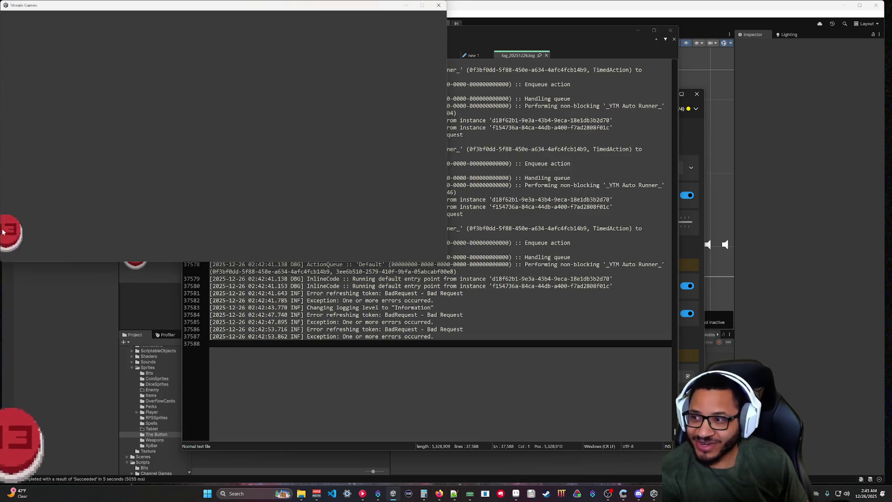
Step: Move the Stream Games window down and right, then minimize it
{"action": "left_click_drag", "start_coordinate": [25, 227], "coordinate": [72, 258]}
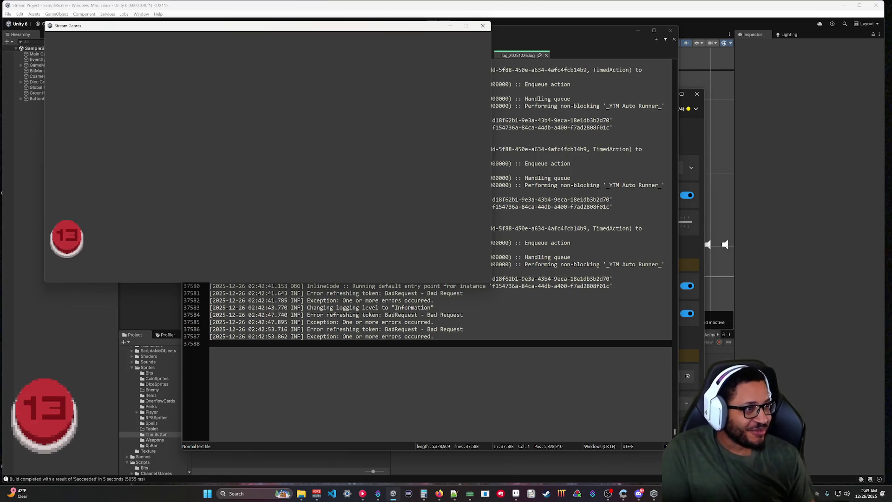
{"action": "key", "text": "alt+Tab"}
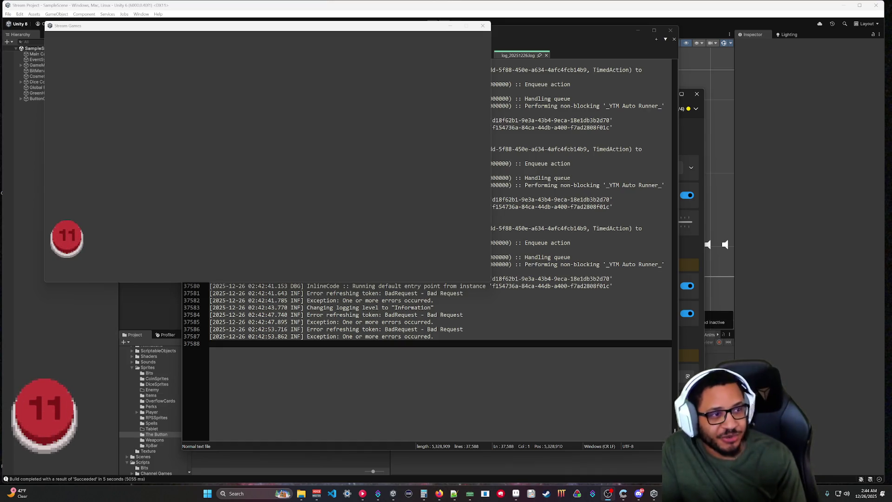
{"action": "left_click", "coordinate": [451, 27]}
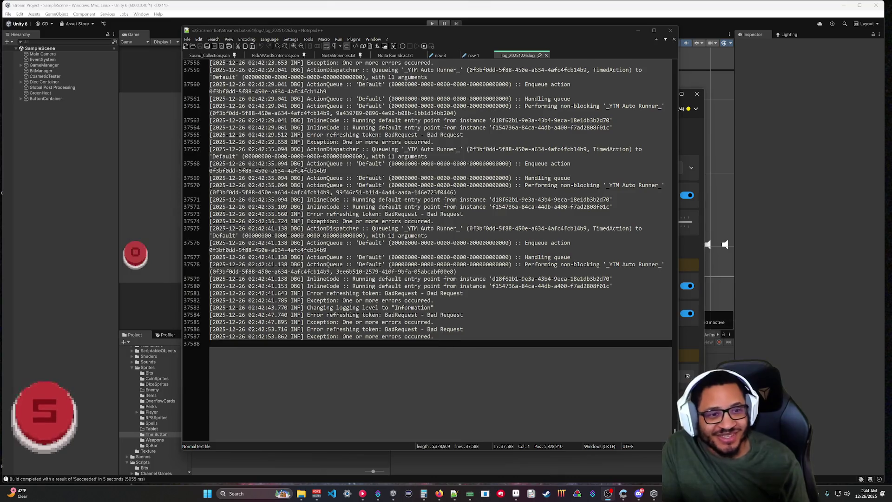